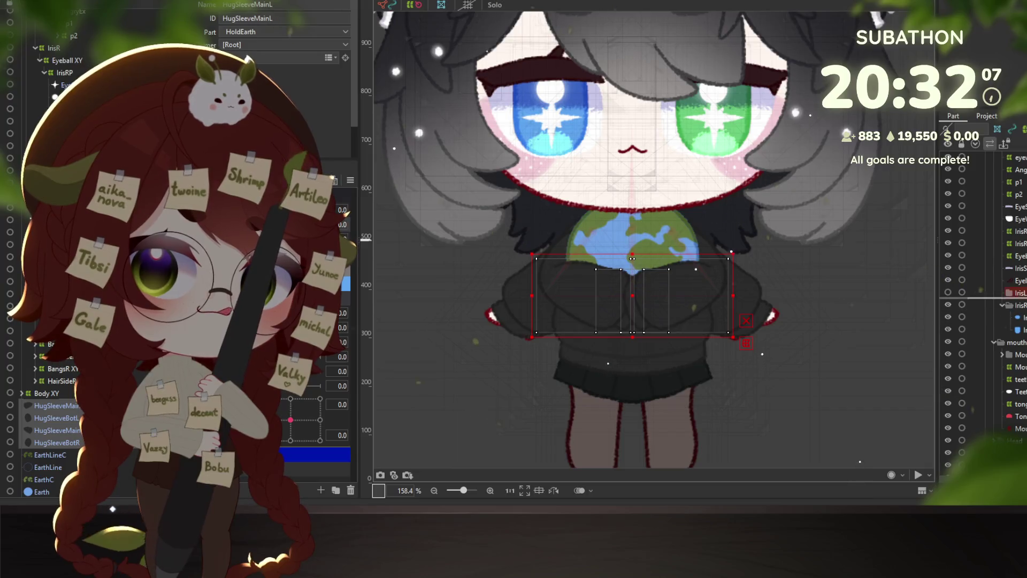
- Move the Earth and HugSleeve parts into Model above Head, then pick HugSleeveBackL
scroll(1022, 328, up, 7)
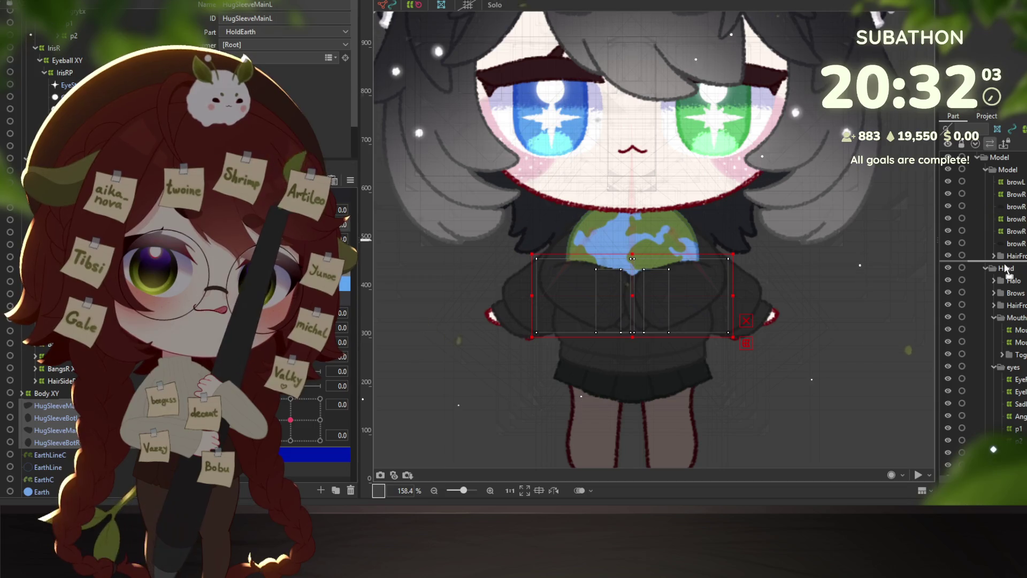
drag(1007, 269, 1011, 267)
scroll(1015, 298, down, 5)
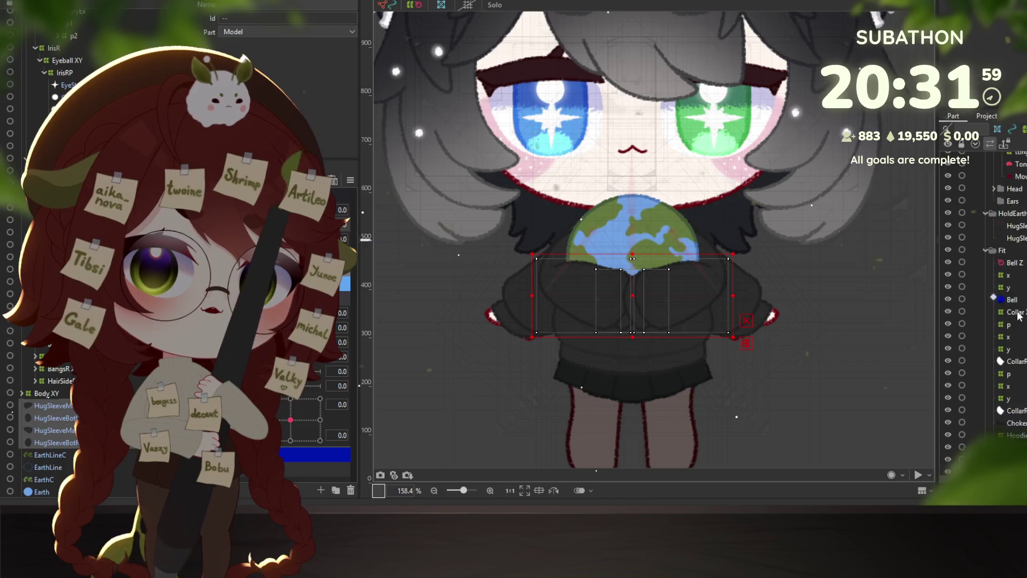
scroll(1018, 316, up, 3)
click(1016, 271)
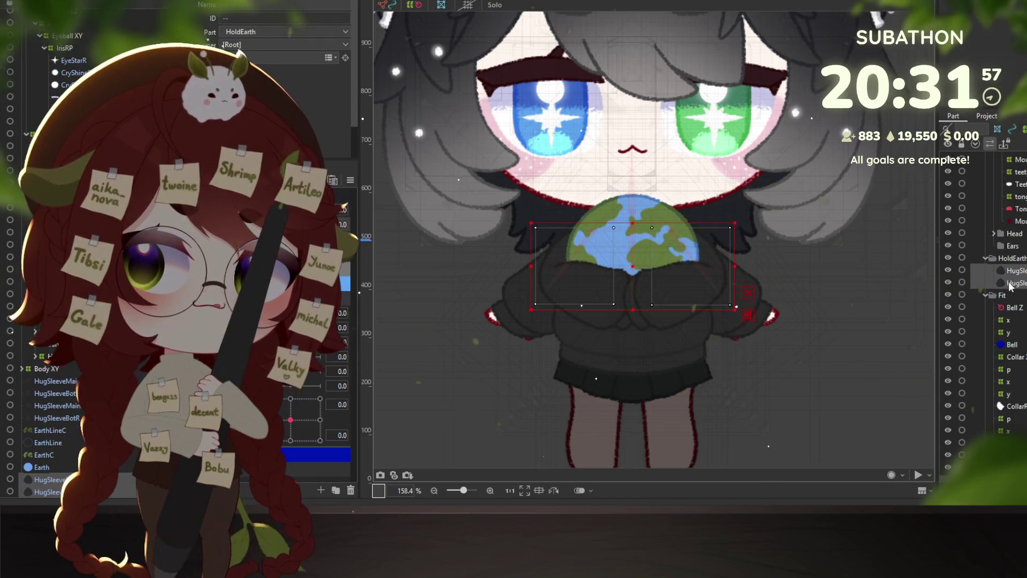
mouse_move(1011, 283)
mouse_down()
mouse_move(1025, 329)
mouse_move(1023, 409)
mouse_move(1008, 347)
mouse_move(1018, 267)
mouse_up()
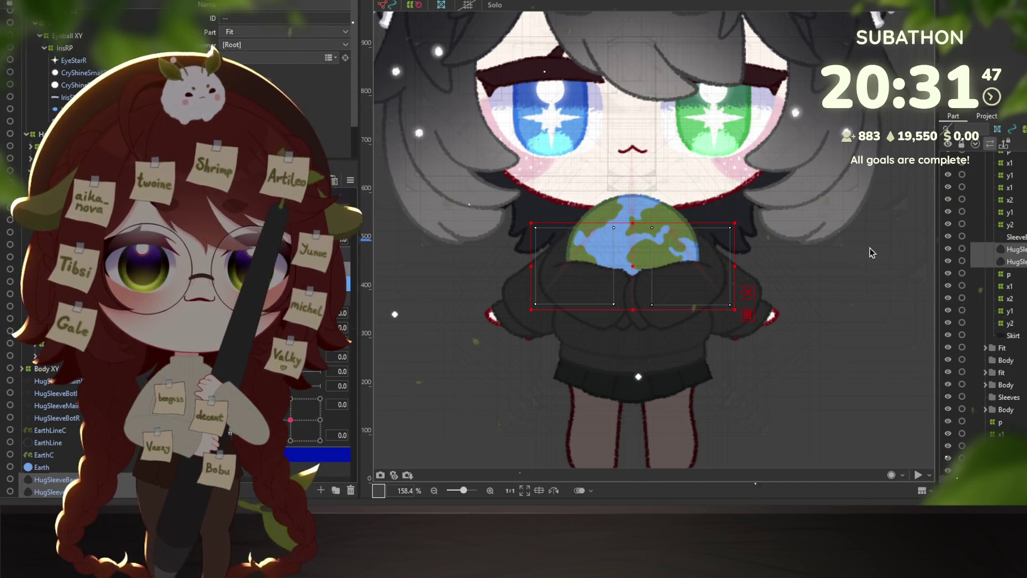
- Generate a Deformation (Heavy) automatic mesh on the selected sleeve layers
key(ctrl+shift+a)
click(470, 155)
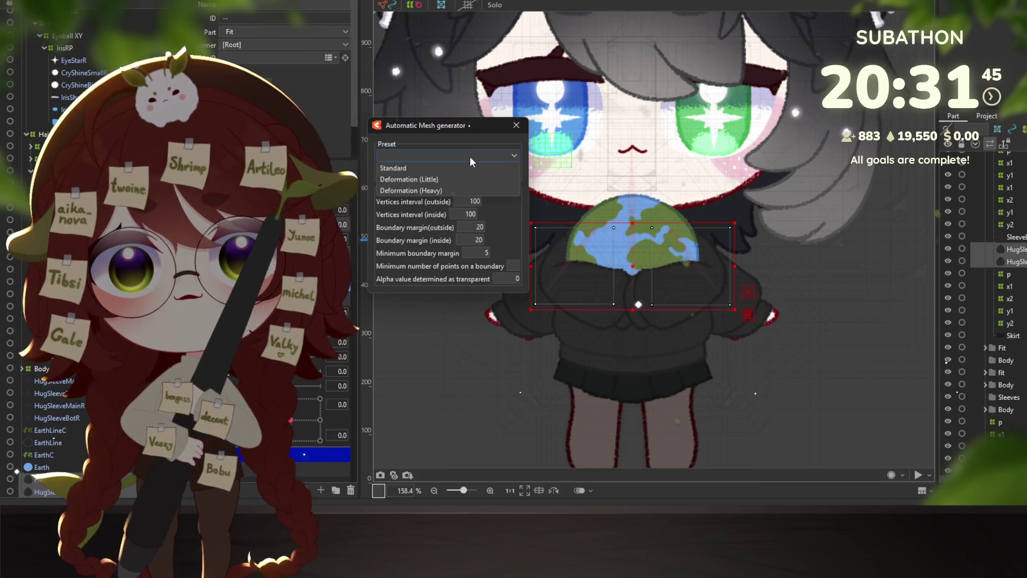
click(434, 190)
key(Return)
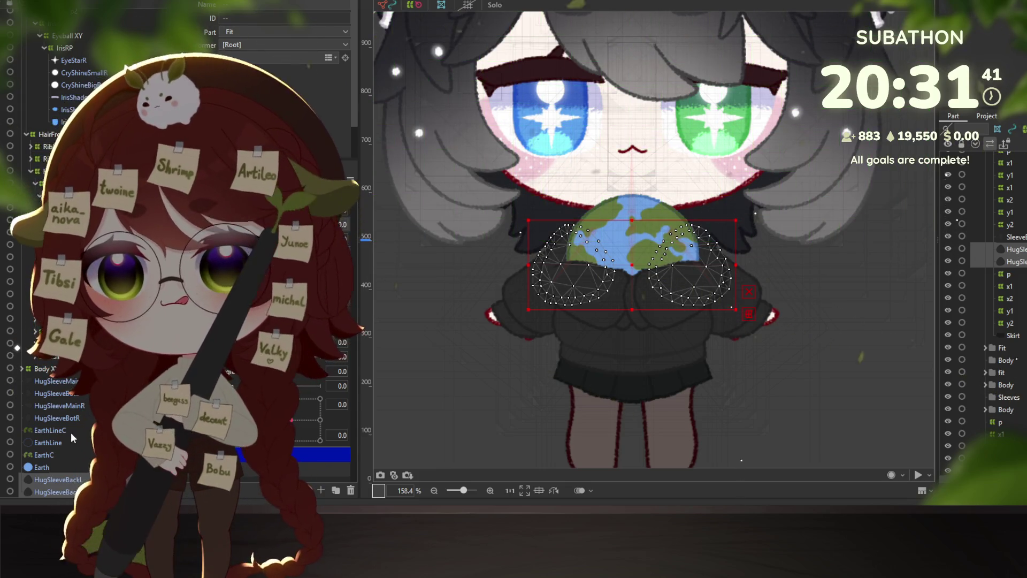
- Apply the Deformation (Heavy) mesh to HugSleeveMainL, then select Earth and the back sleeve layers
click(48, 386)
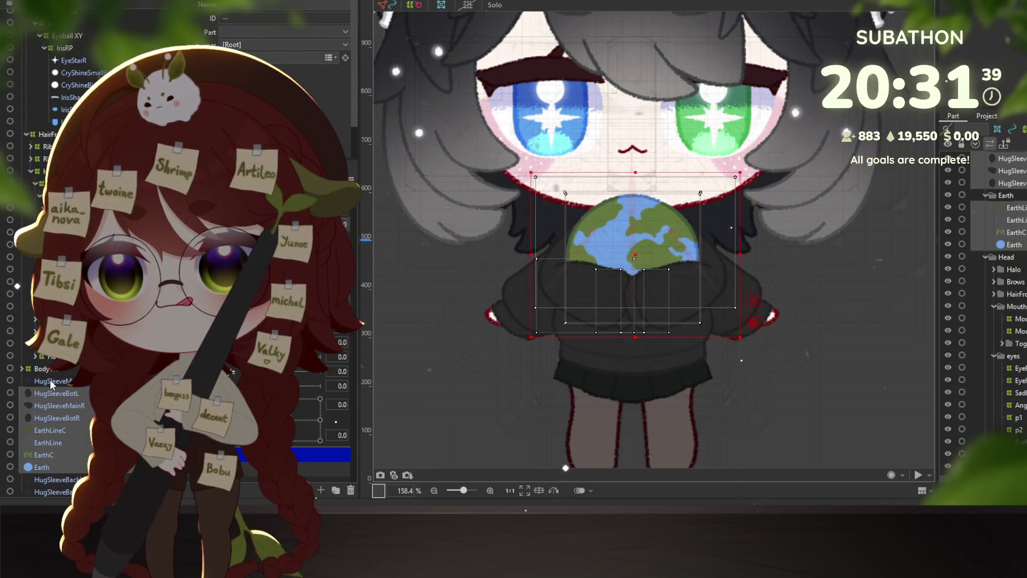
key(ctrl+shift+a)
click(447, 155)
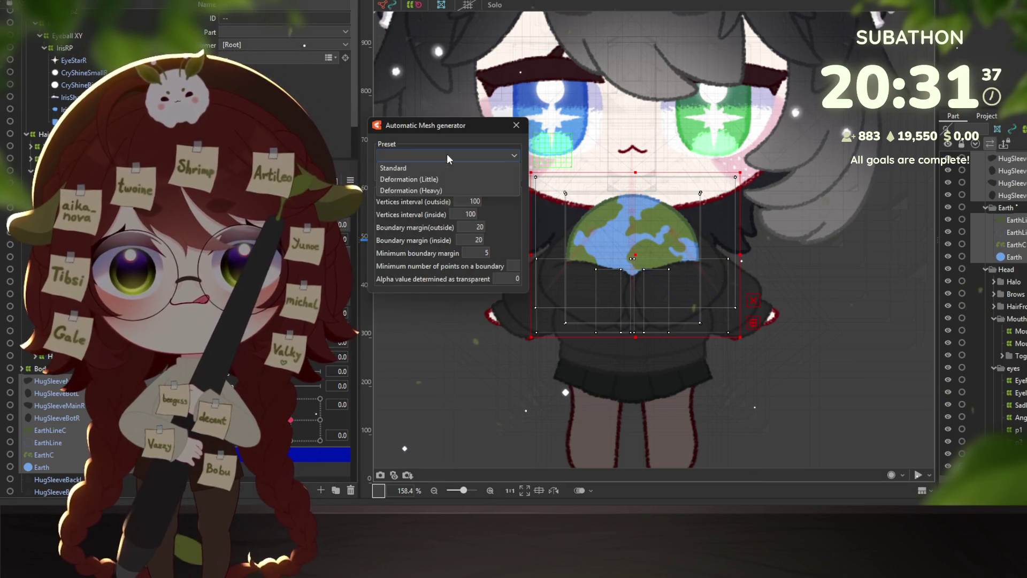
click(427, 190)
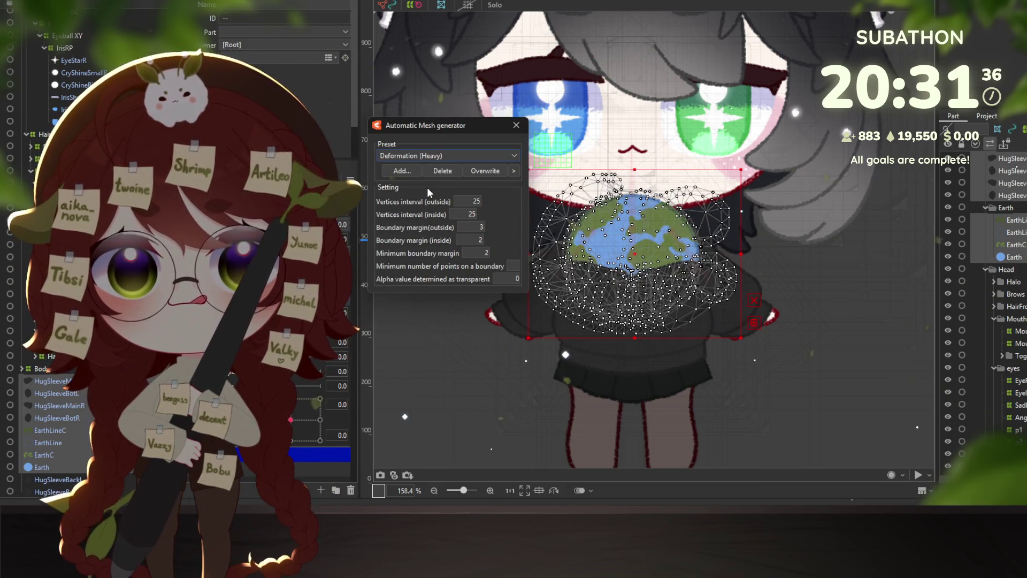
click(62, 382)
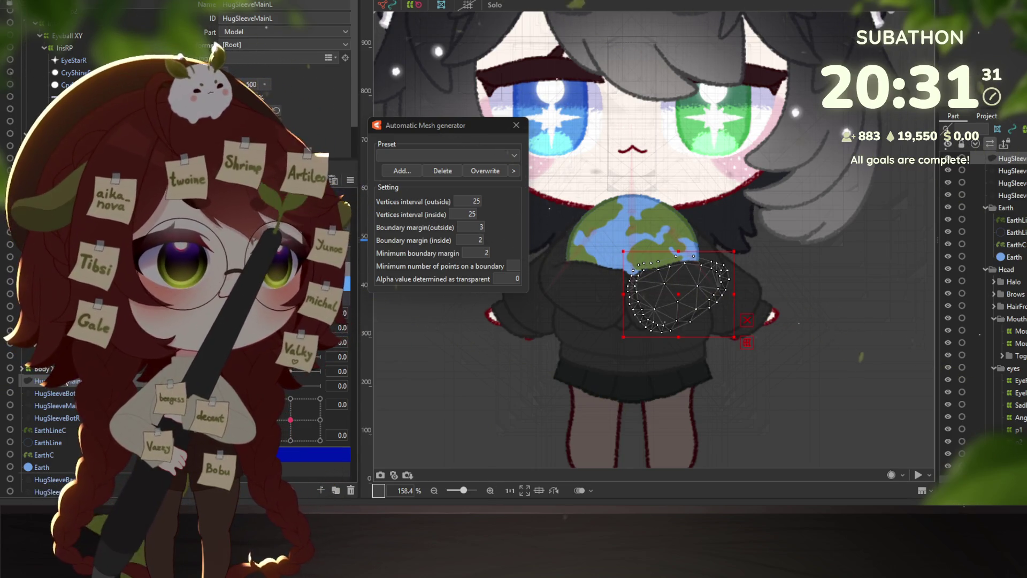
key(Return)
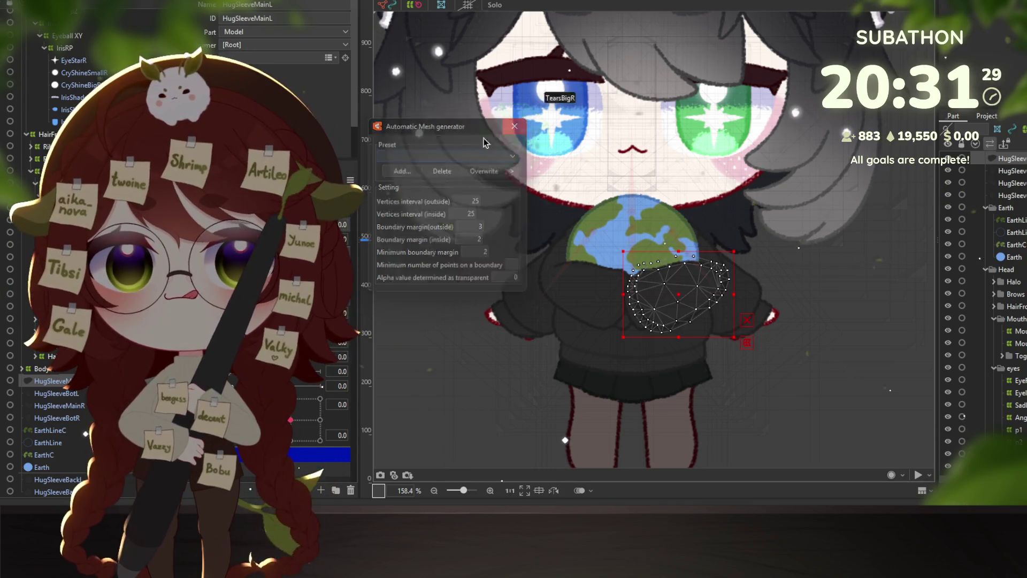
shift+click(56, 464)
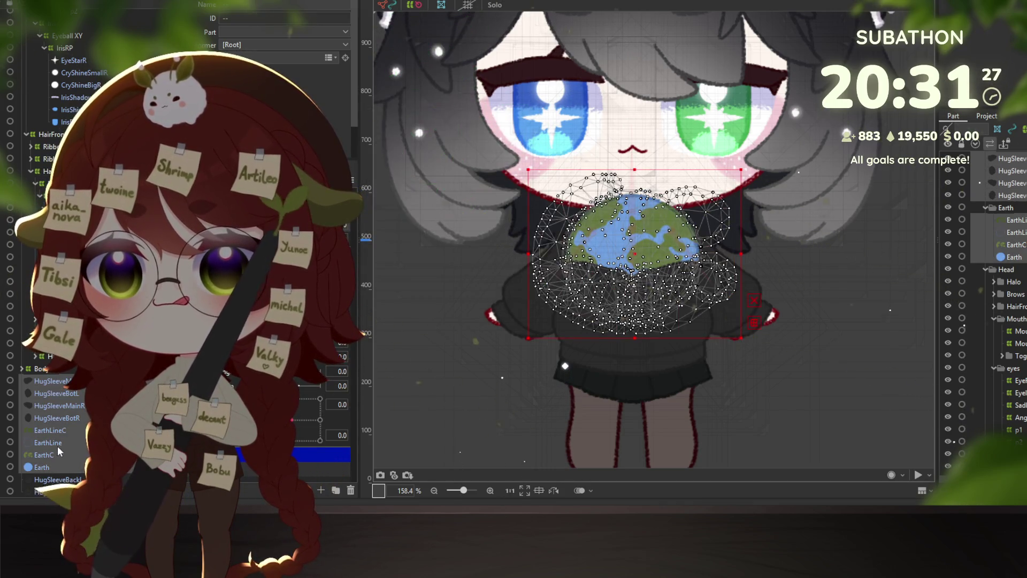
click(52, 480)
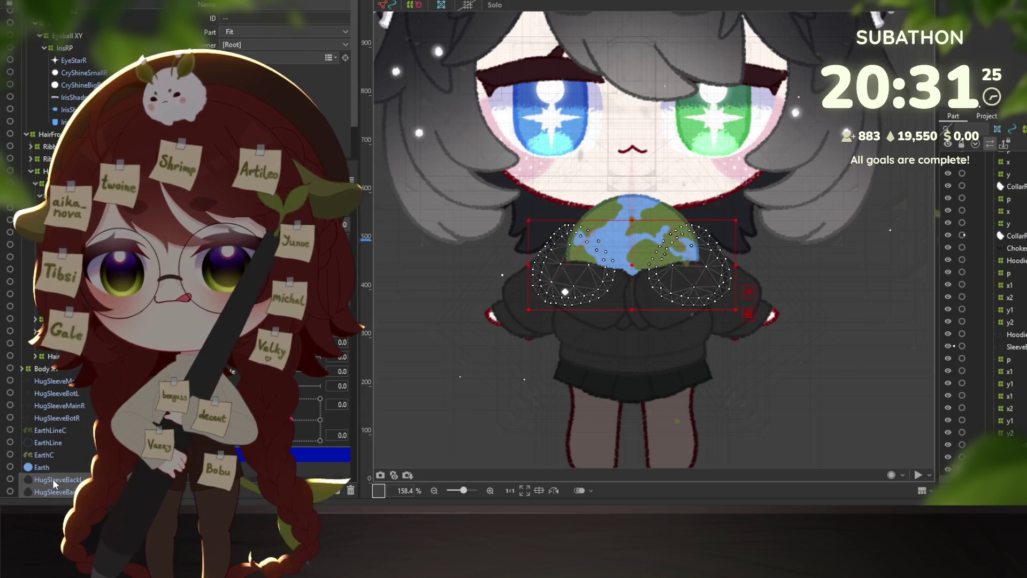
- Collapse HairFront and pick the original SleeveR mesh via Object at Cursor
click(26, 133)
right_click(517, 291)
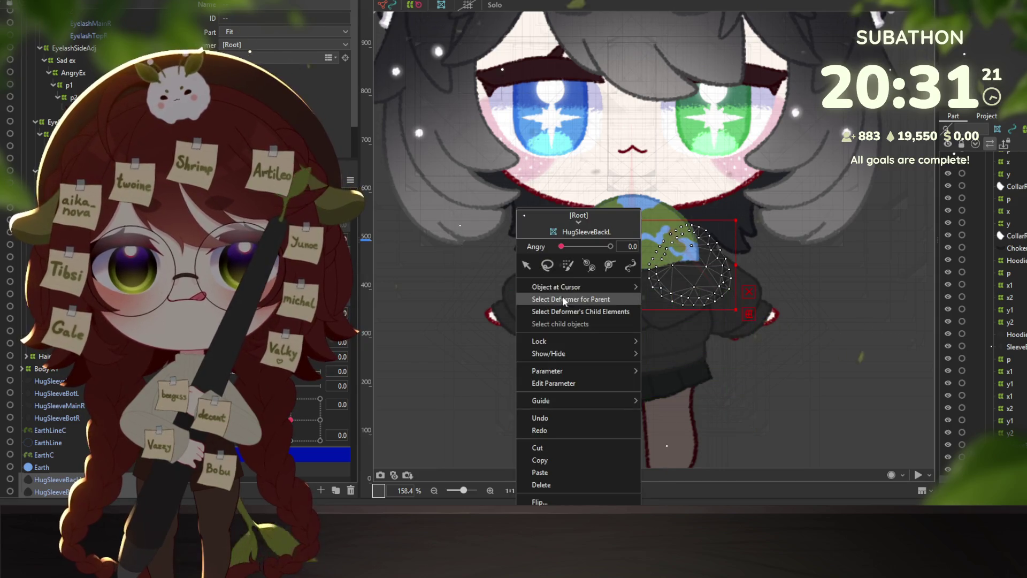
mouse_move(632, 287)
click(675, 356)
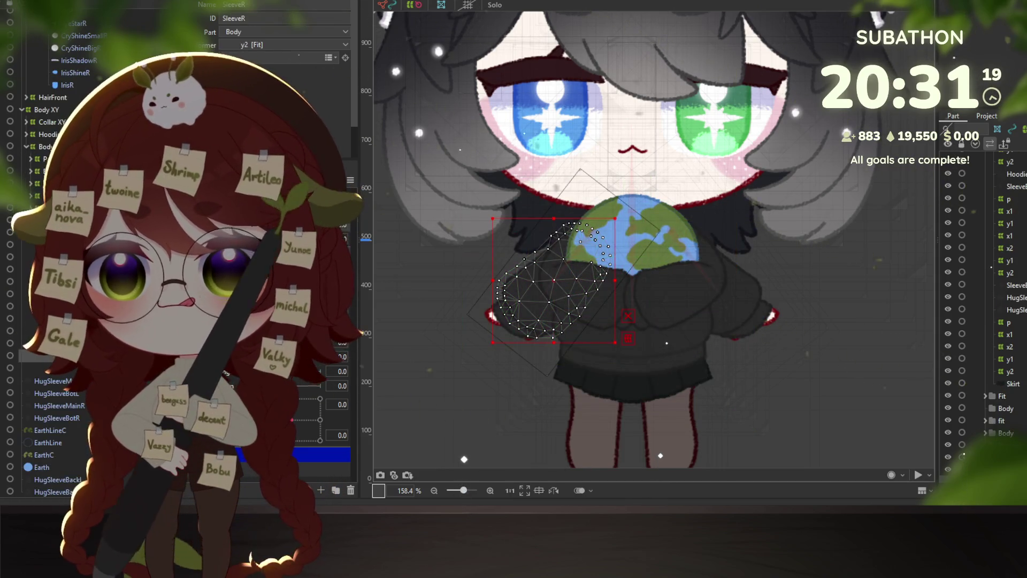
- Parent HugSleeveBackR under the y2 deformer, then check the original sleeve and select HugSleeveBackL
click(64, 480)
click(64, 492)
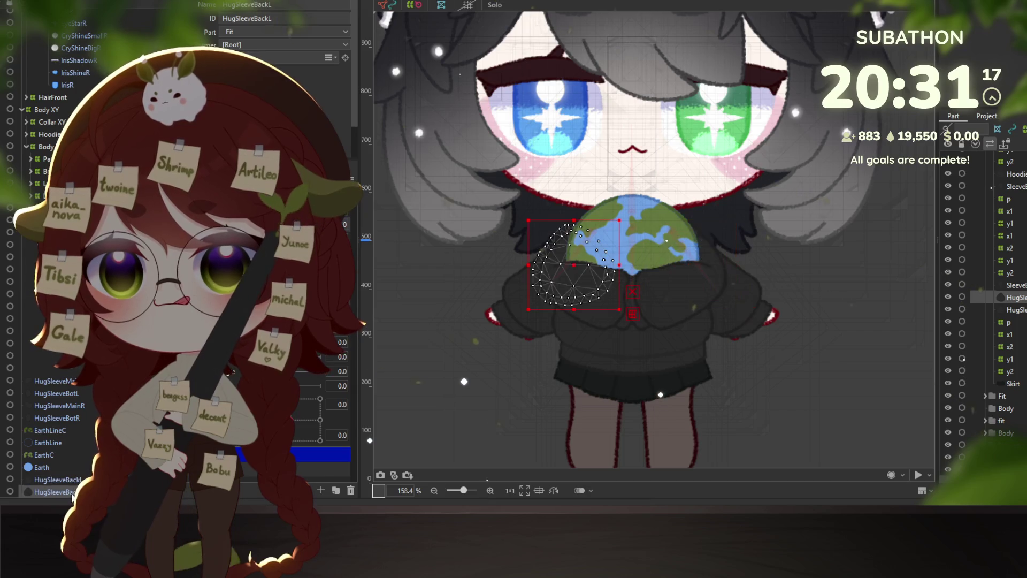
drag(77, 469, 53, 351)
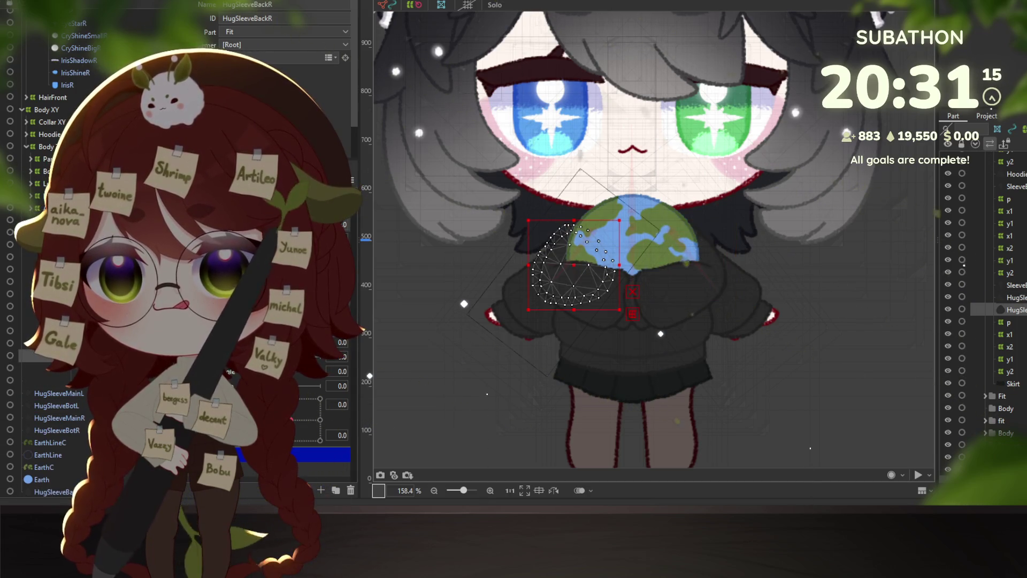
scroll(490, 268, up, 5)
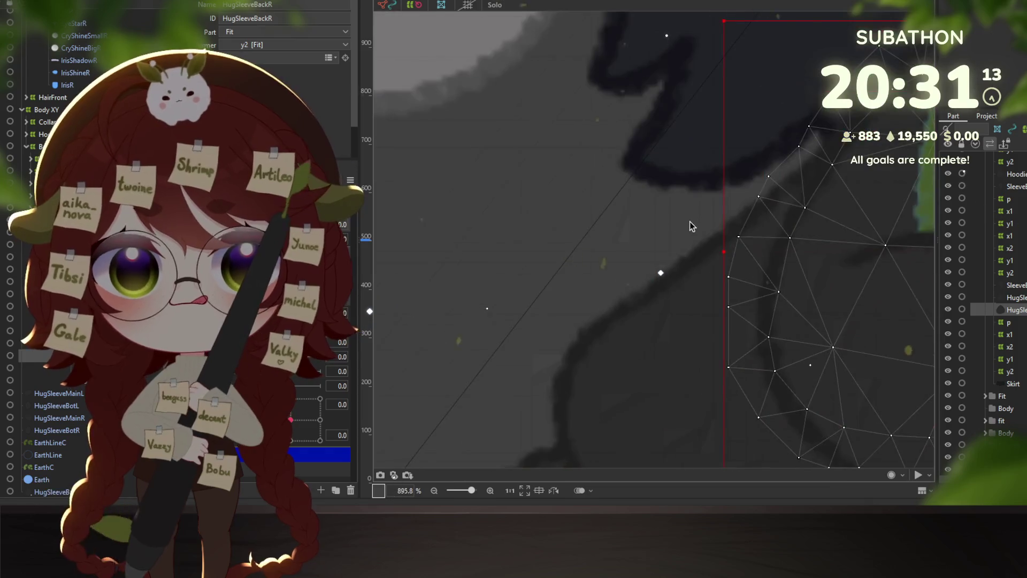
scroll(688, 224, down, 3)
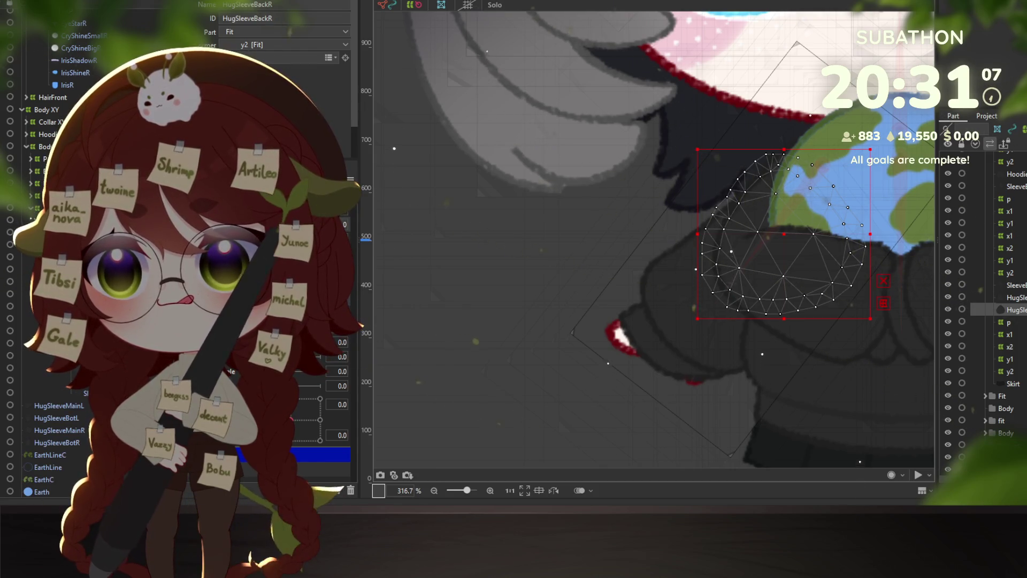
click(1014, 158)
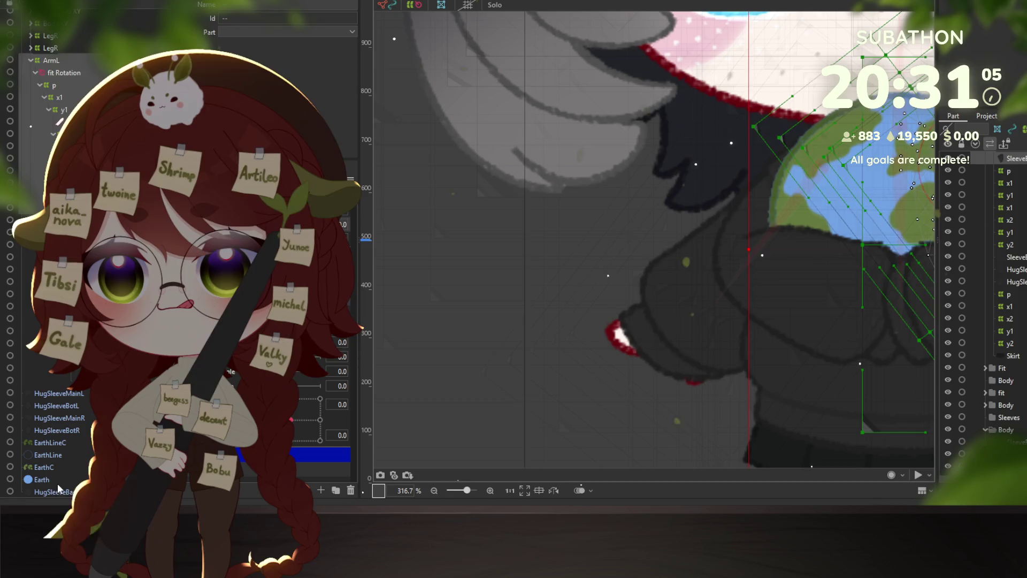
click(58, 490)
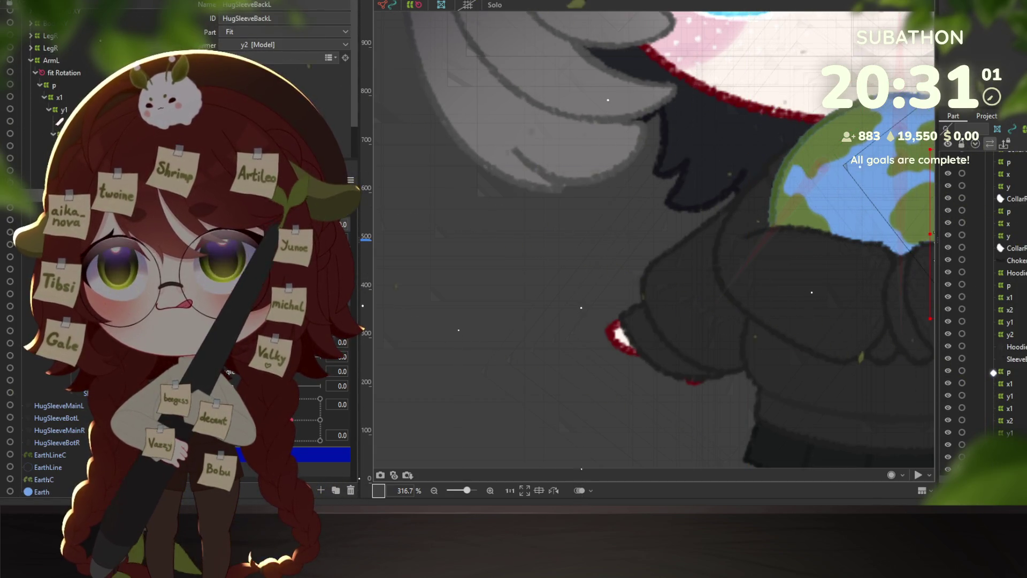
- Test physics in the preview, then select the sleeve mesh and the HugSleeveMainL through EarthC layers
key(alt+Tab)
scroll(745, 304, up, 5)
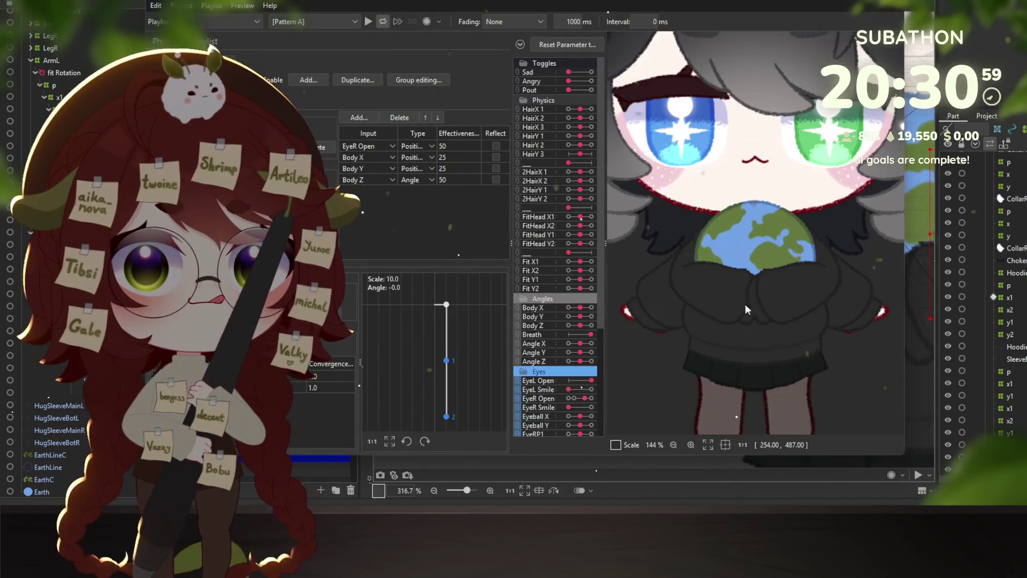
mouse_move(750, 294)
mouse_down()
mouse_move(694, 260)
mouse_move(696, 241)
mouse_move(769, 255)
mouse_move(652, 228)
mouse_move(753, 213)
mouse_move(865, 252)
mouse_move(711, 291)
mouse_move(694, 171)
mouse_up()
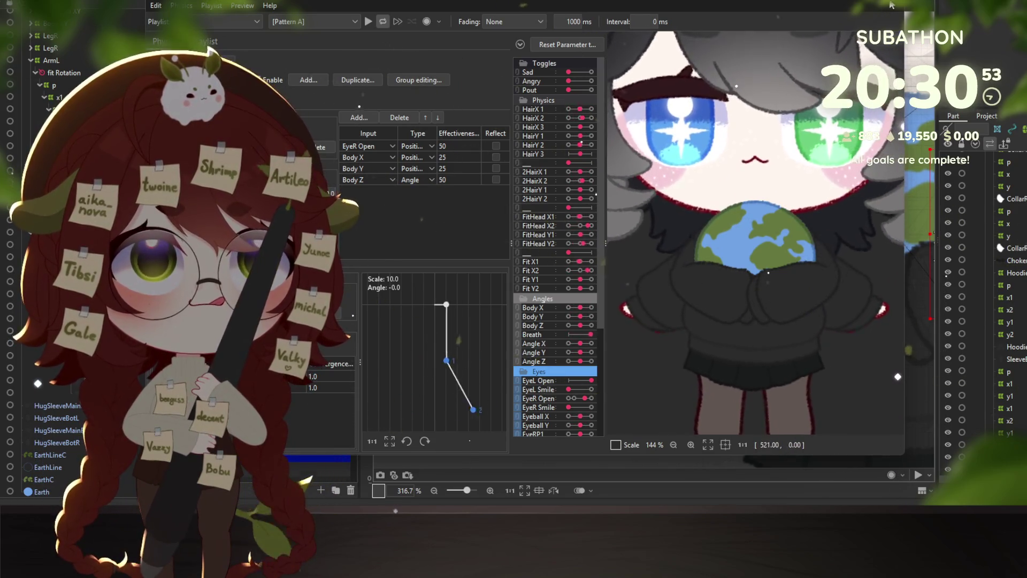
key(alt+Tab)
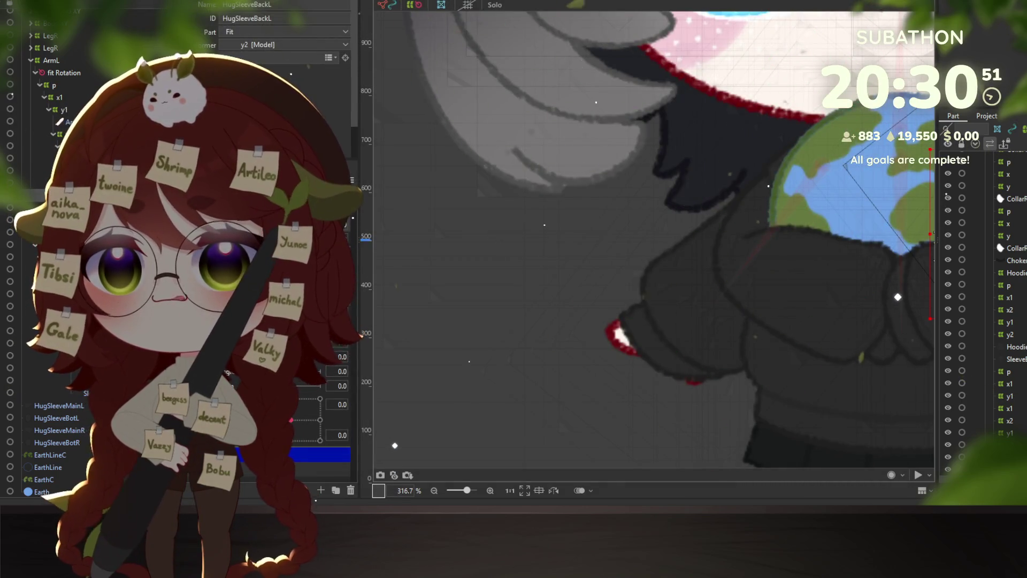
click(781, 257)
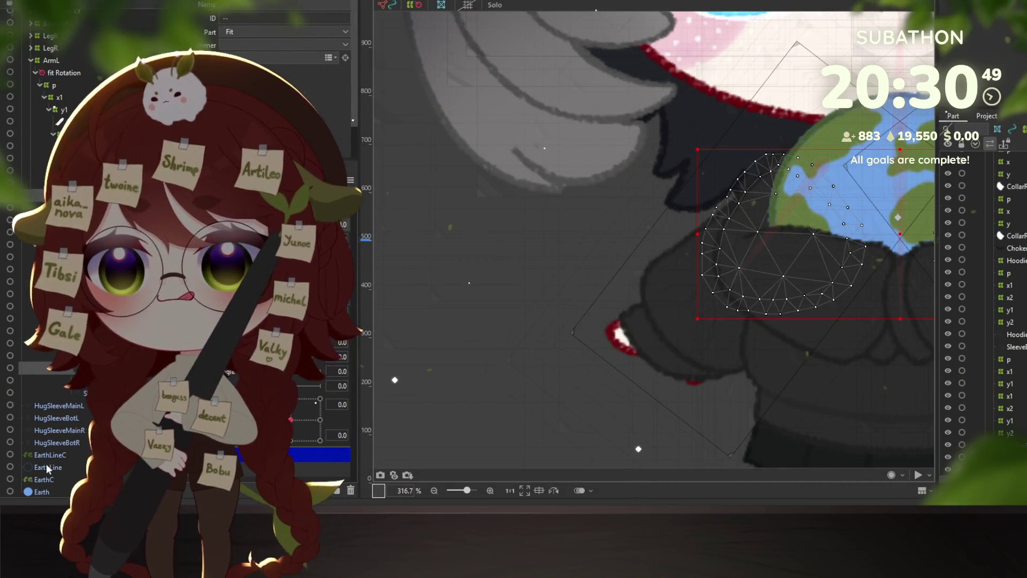
drag(47, 468, 51, 409)
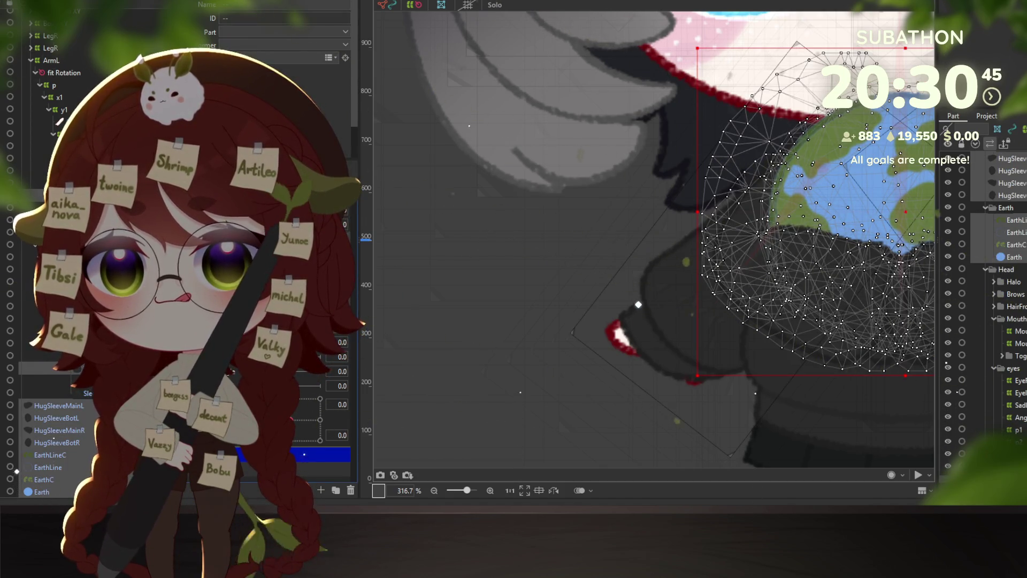
- Rename the Pout parameter (ID ParamHearts5) to Hug and confirm the dialog
double_click(278, 469)
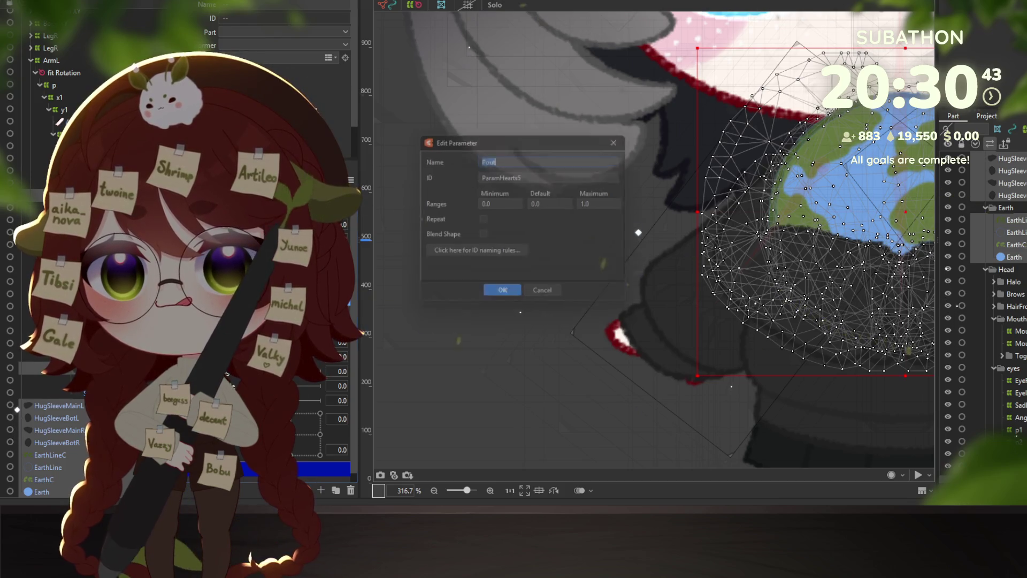
text(Hea)
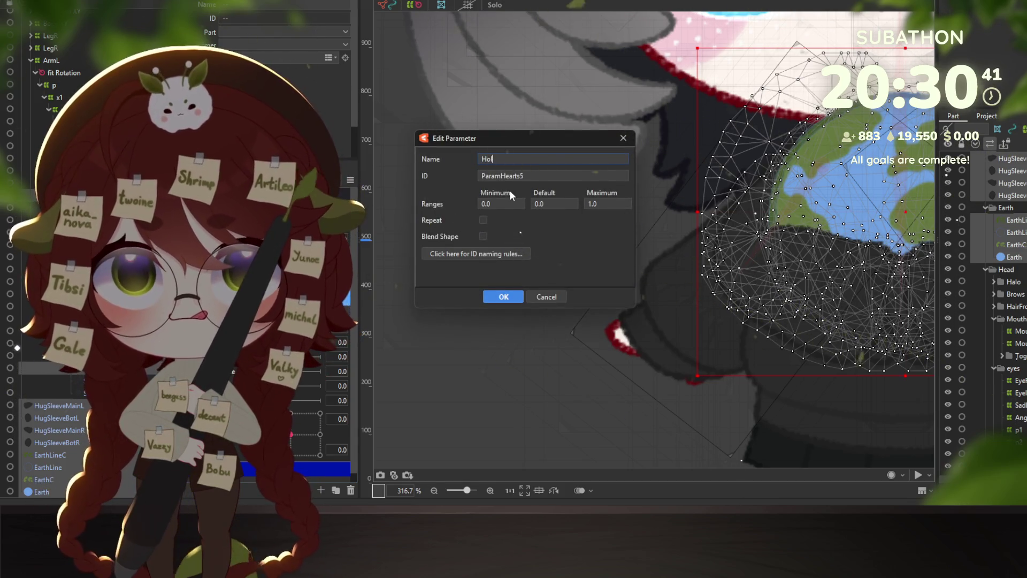
key(BackSpace)
key(BackSpace)
key(BackSpace)
text(Hug)
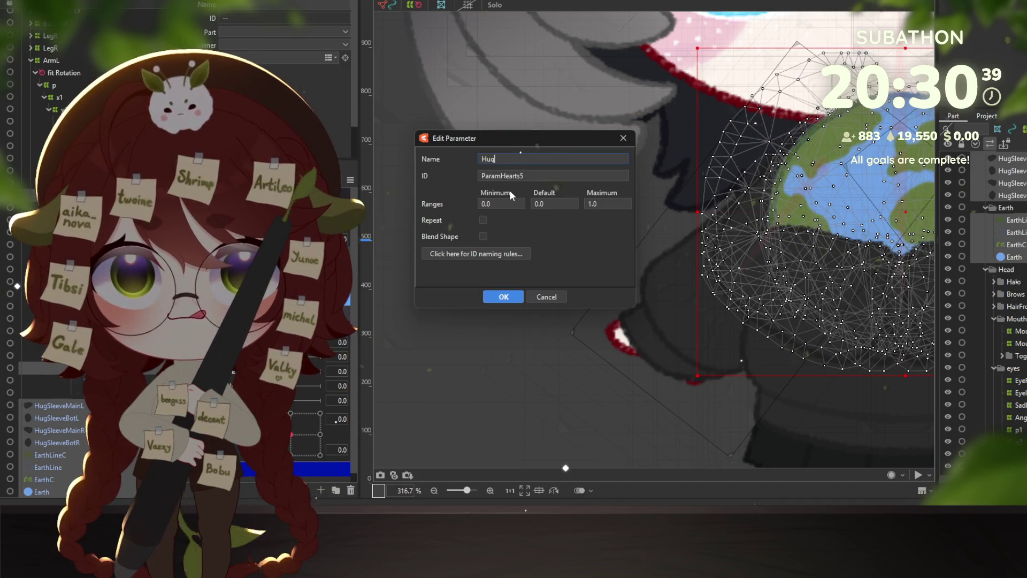
click(504, 297)
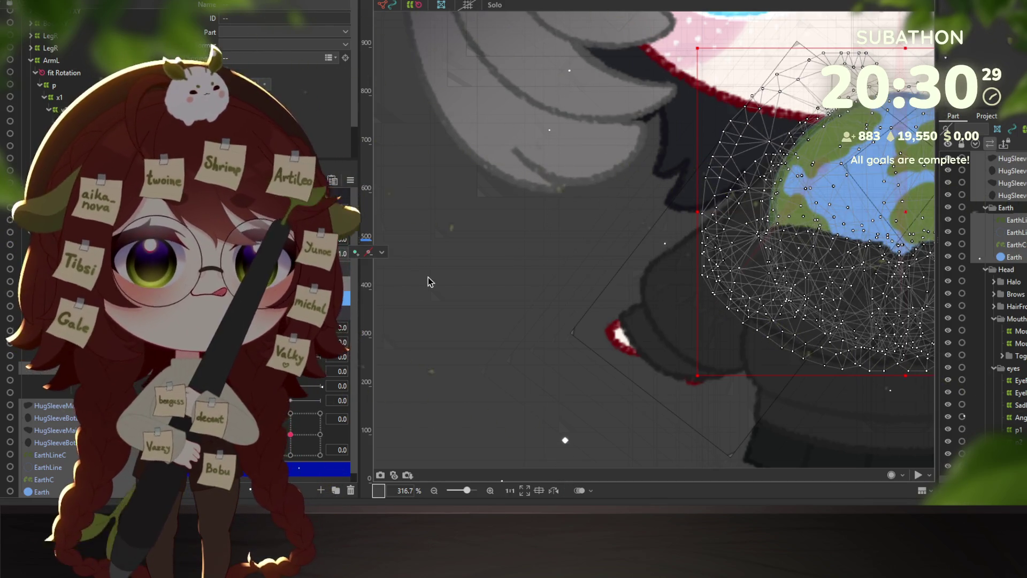
- Select both sleeve meshes wrapping the Earth together with ArmR, with the full character in view
click(674, 320)
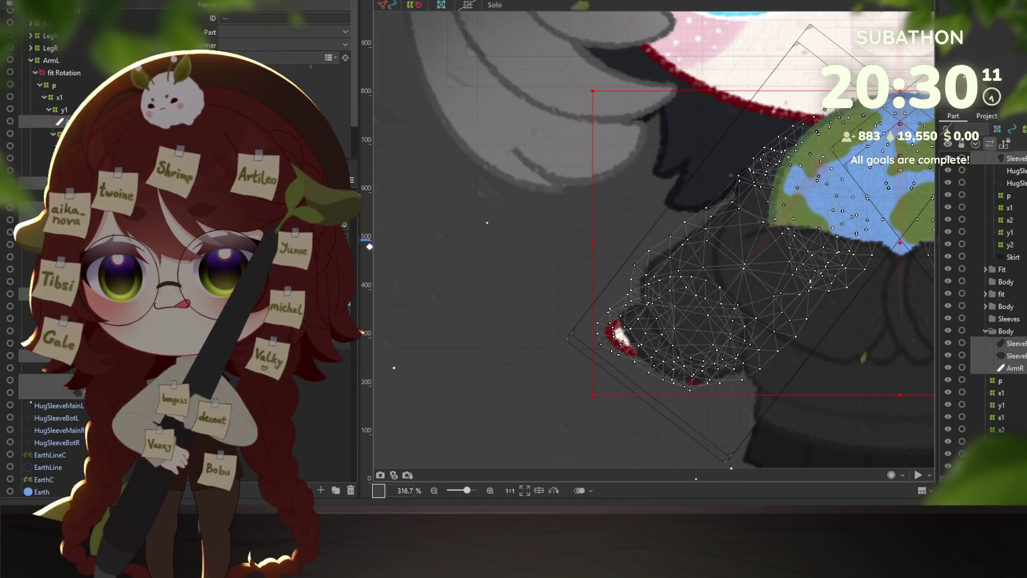
scroll(984, 294, down, 1)
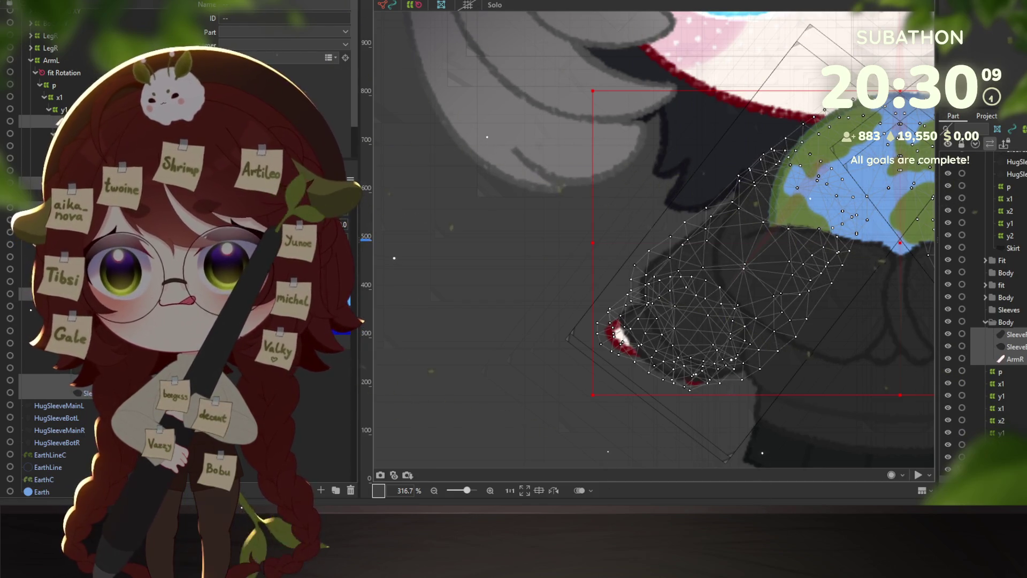
scroll(984, 294, down, 1)
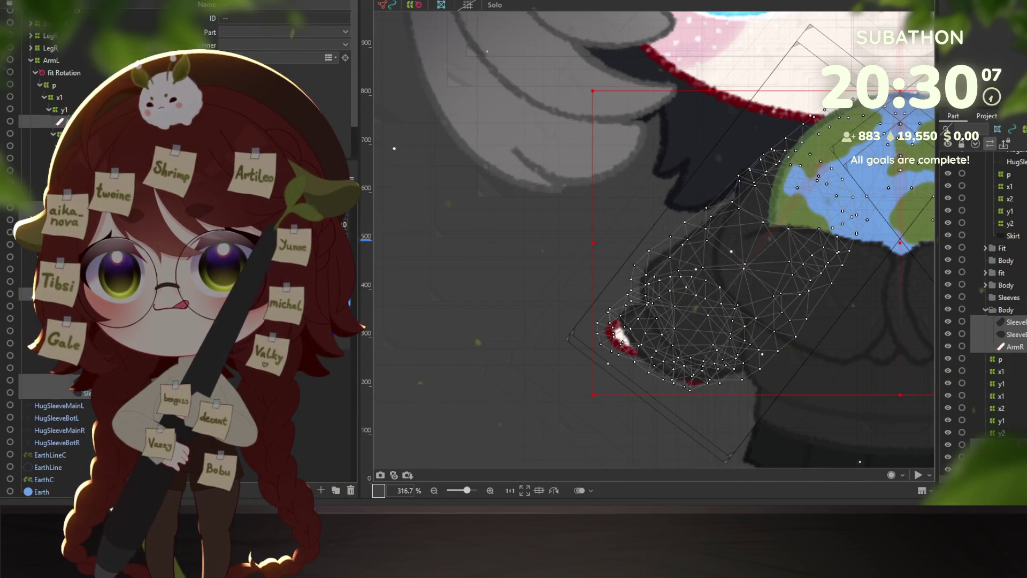
scroll(984, 294, up, 2)
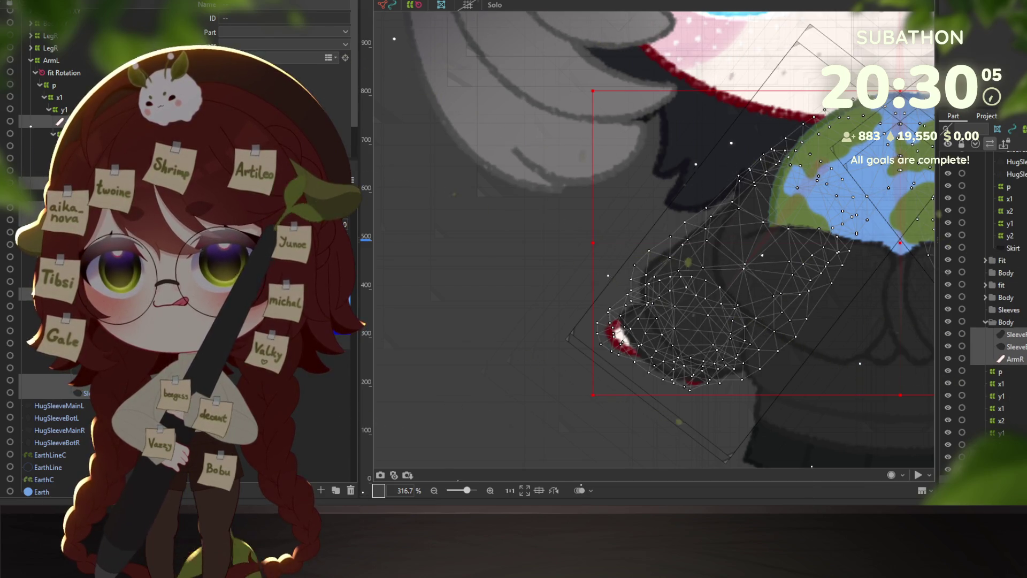
click(1014, 159)
scroll(984, 295, up, 8)
ctrl+click(1014, 158)
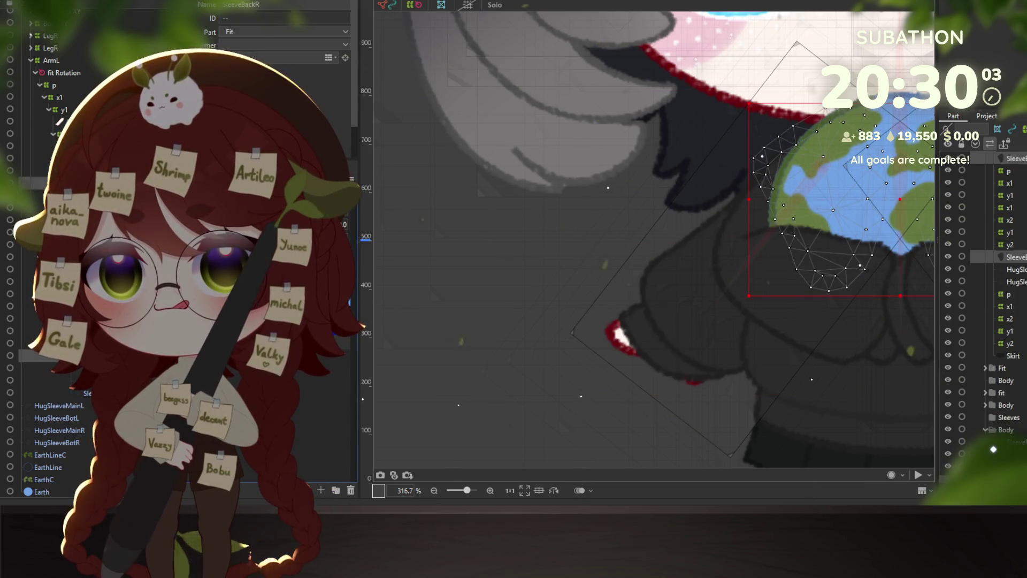
click(994, 440)
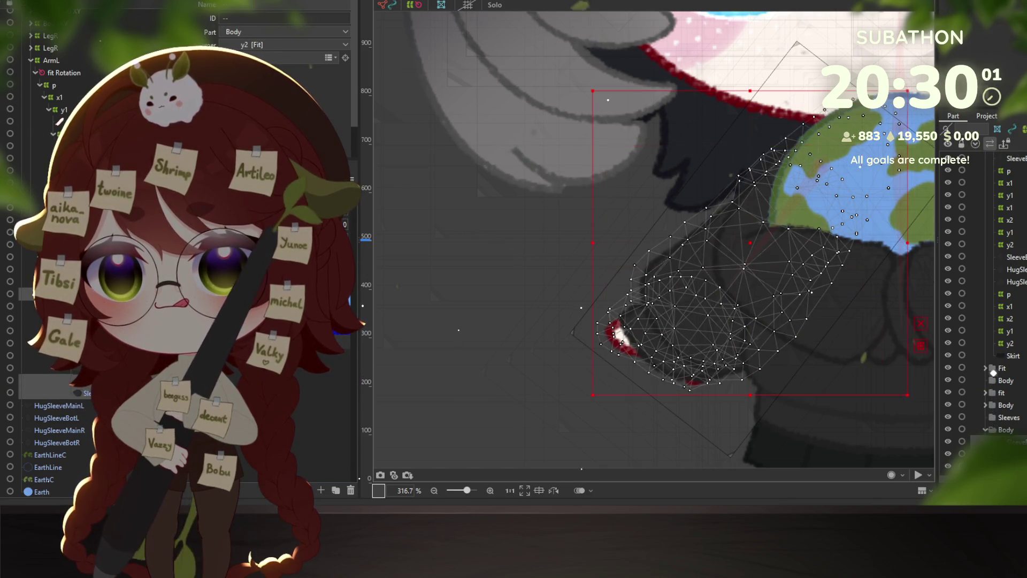
scroll(994, 375, down, 5)
shift+click(1013, 347)
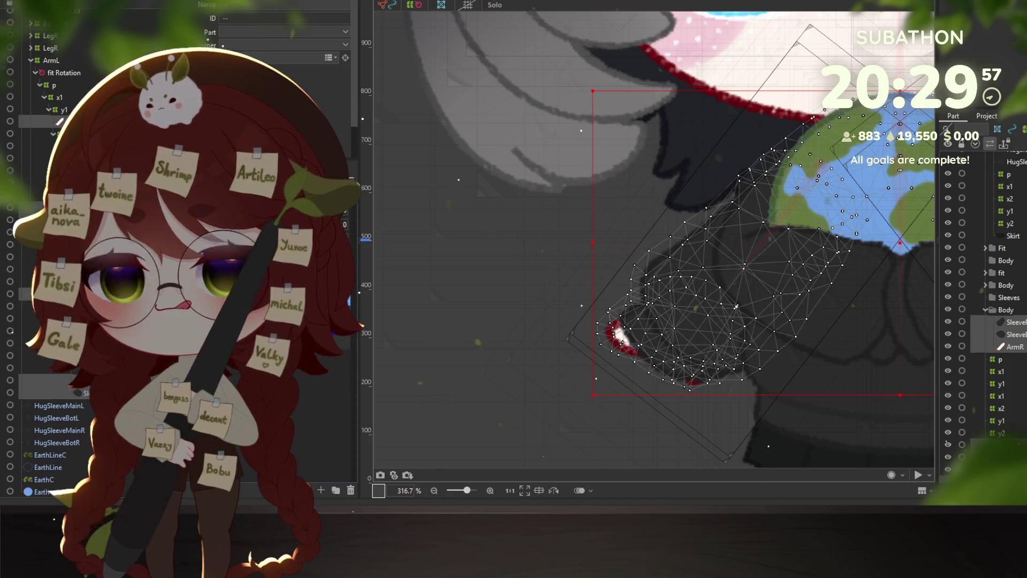
scroll(568, 330, down, 4)
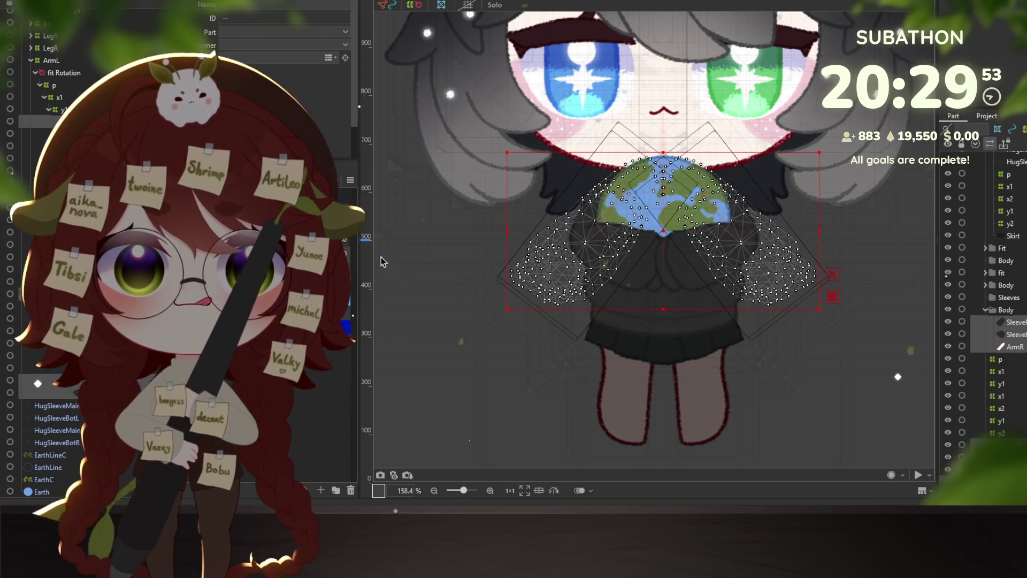
- Preview the model's physics, then collapse ArmL and select HugSleeveMainL and HugSleeveBotL
key(alt+Tab)
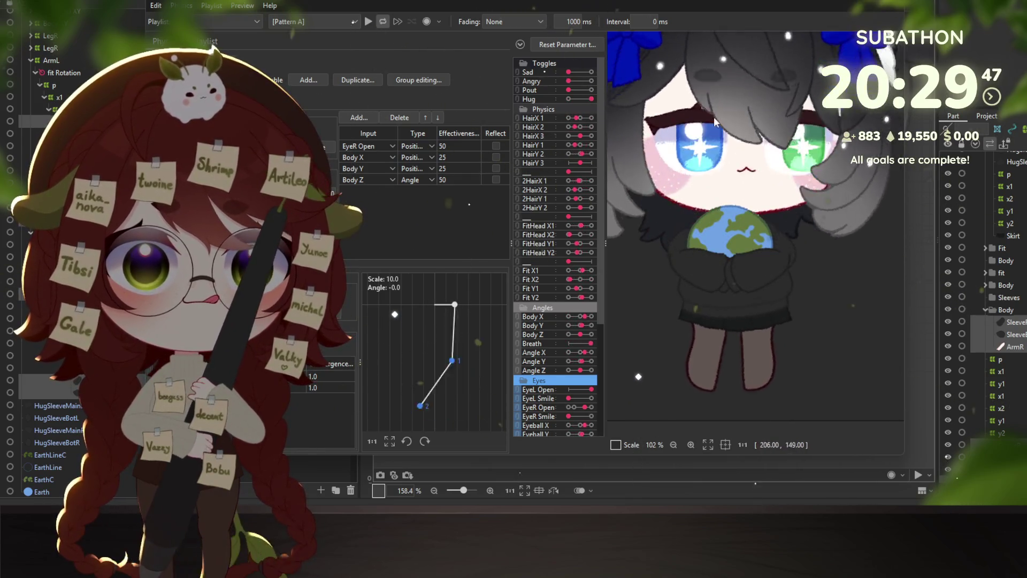
scroll(801, 205, down, 3)
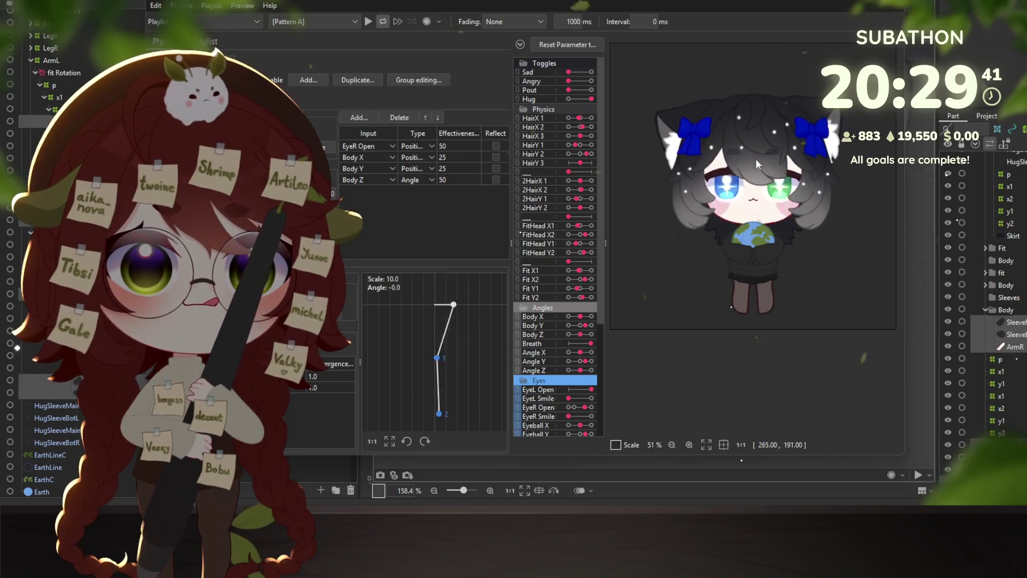
key(Escape)
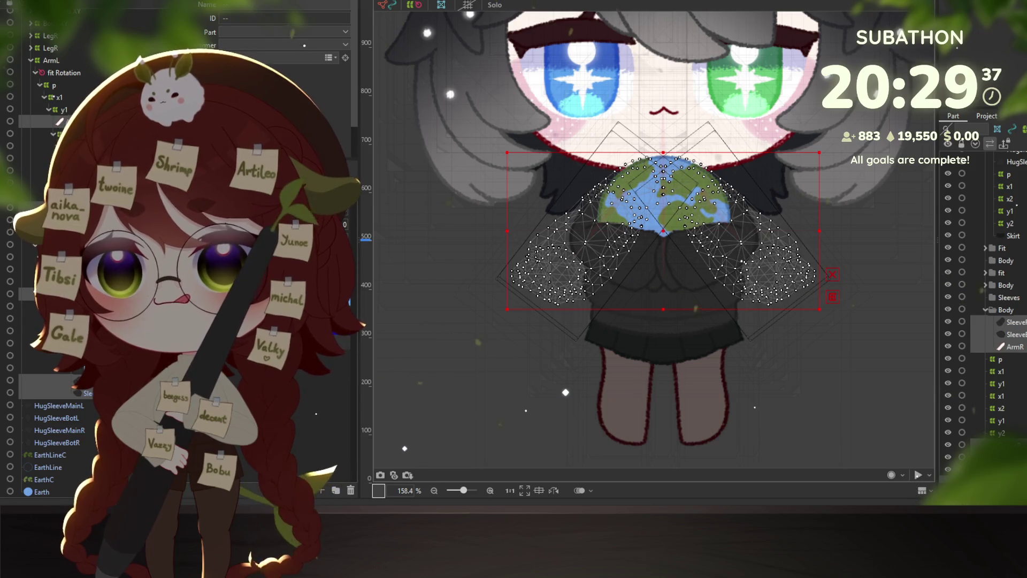
click(30, 60)
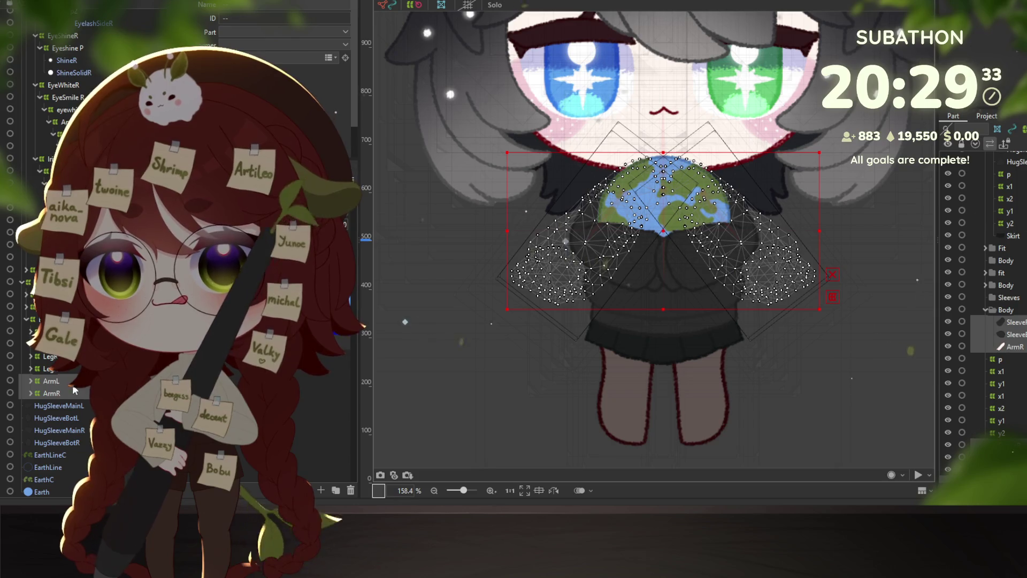
click(65, 418)
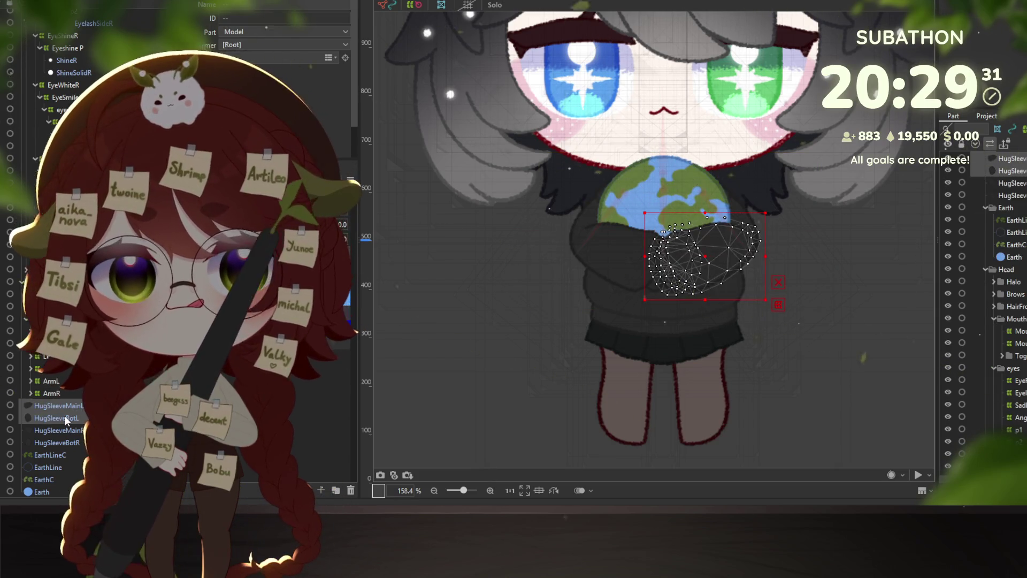
- Create a warp deformer named HugToggle around the selected hug-sleeve meshes
click(49, 434)
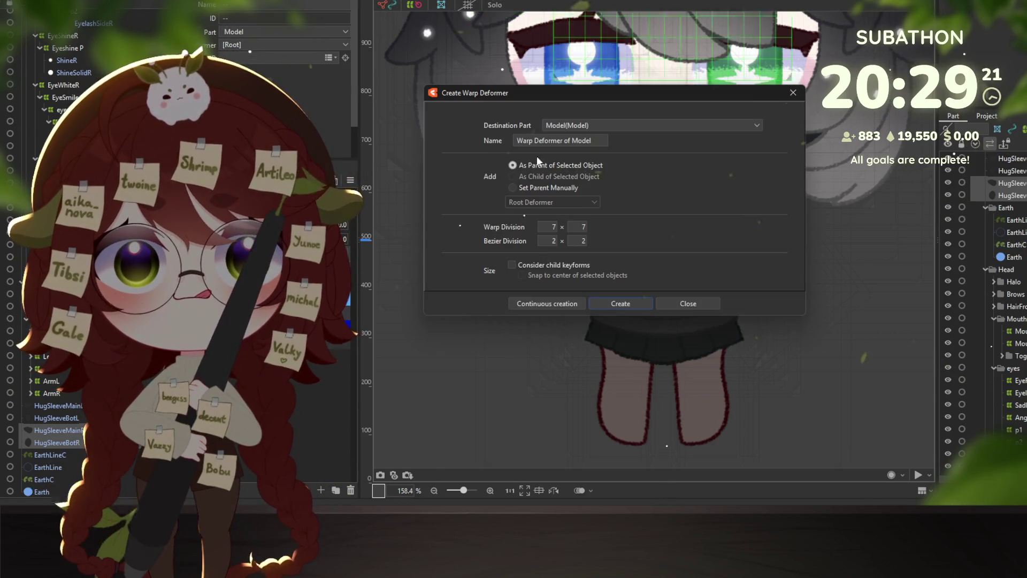
triple_click(602, 140)
text(Hug)
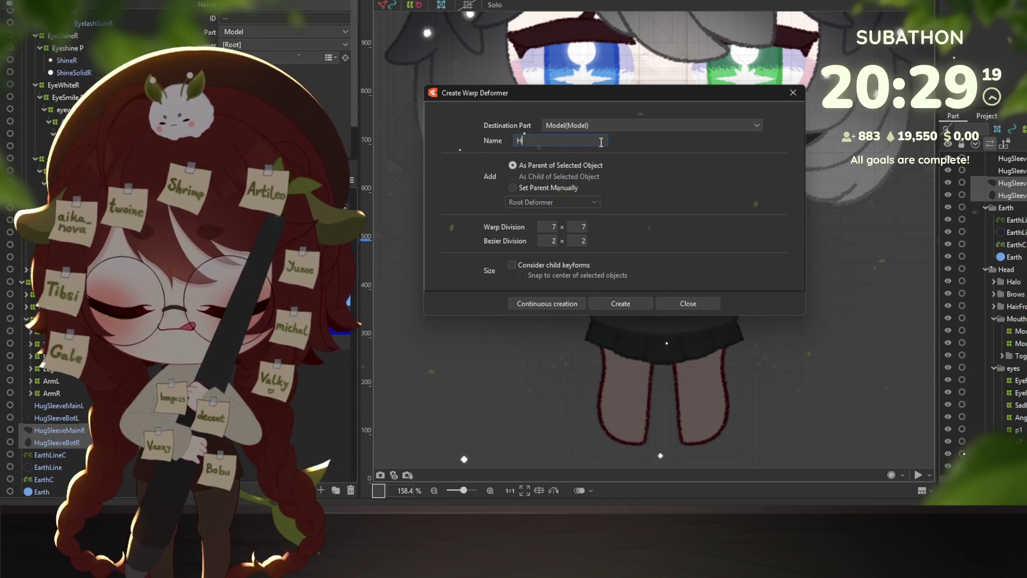
key(Return)
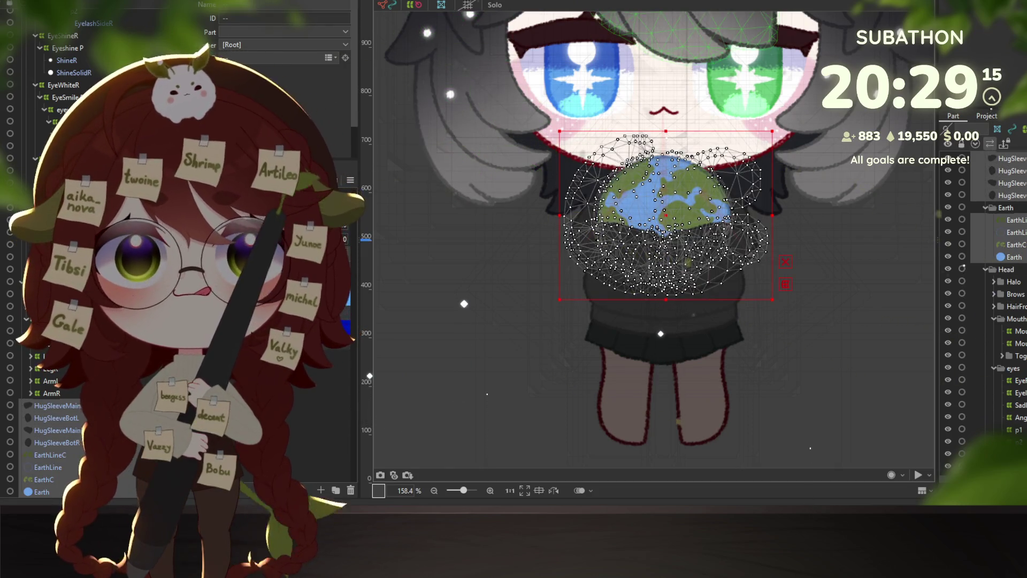
click(597, 1)
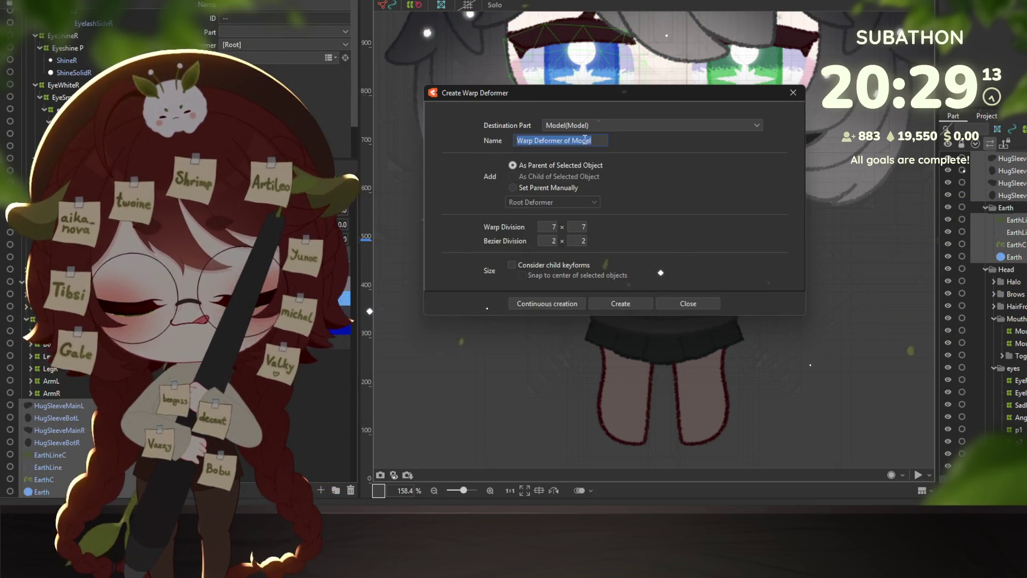
text(HugT)
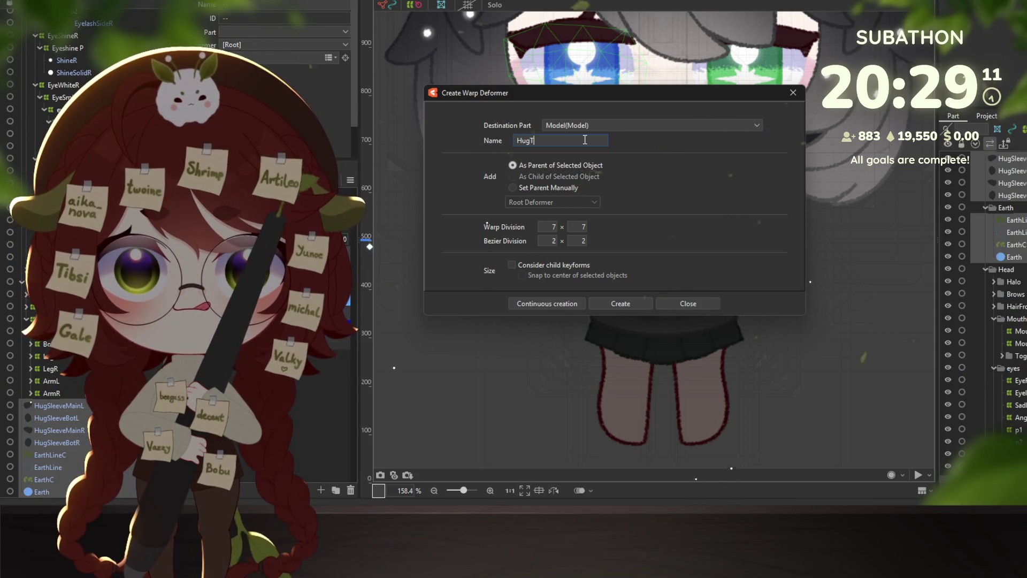
text(oggle)
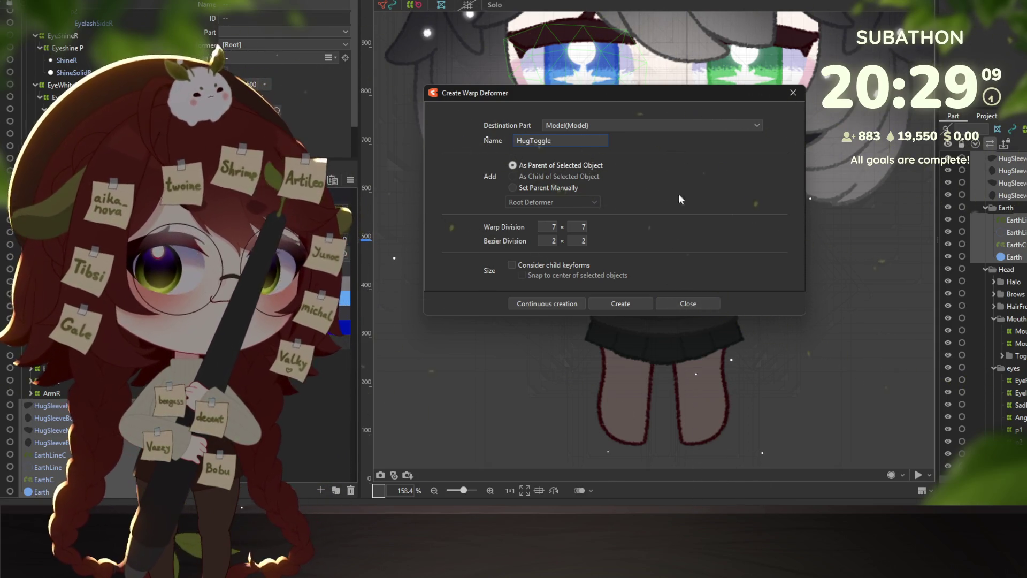
click(632, 307)
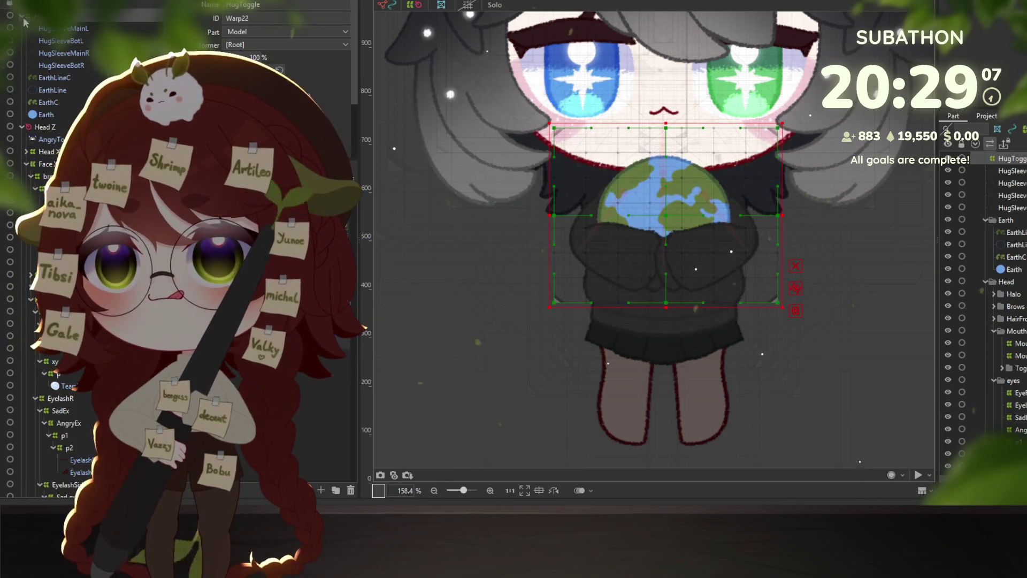
- Tidy the deformer tree by collapsing the Head XY, Collar XY and Hoodie XY branches
scroll(31, 22, down, 3)
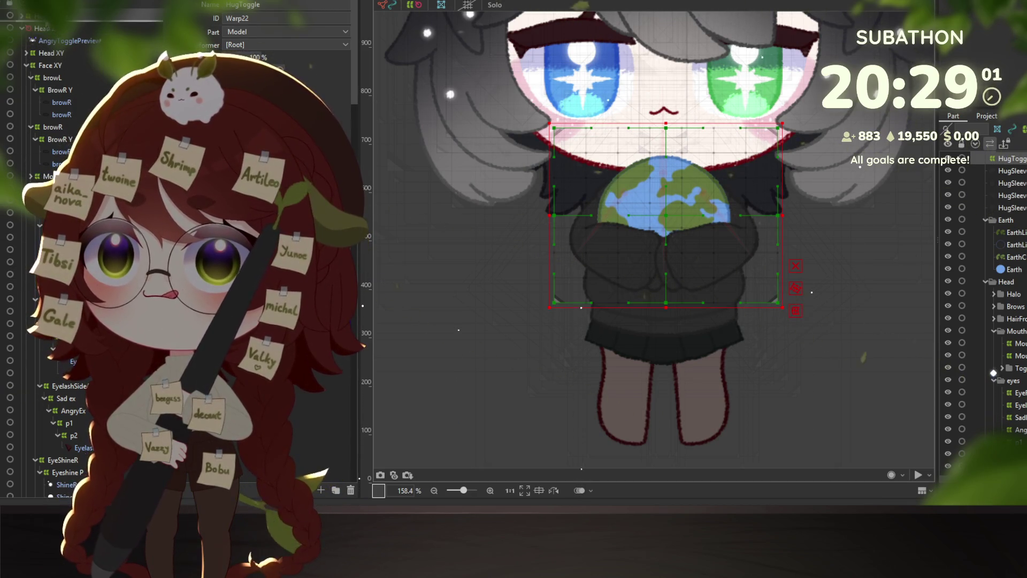
click(47, 29)
click(24, 53)
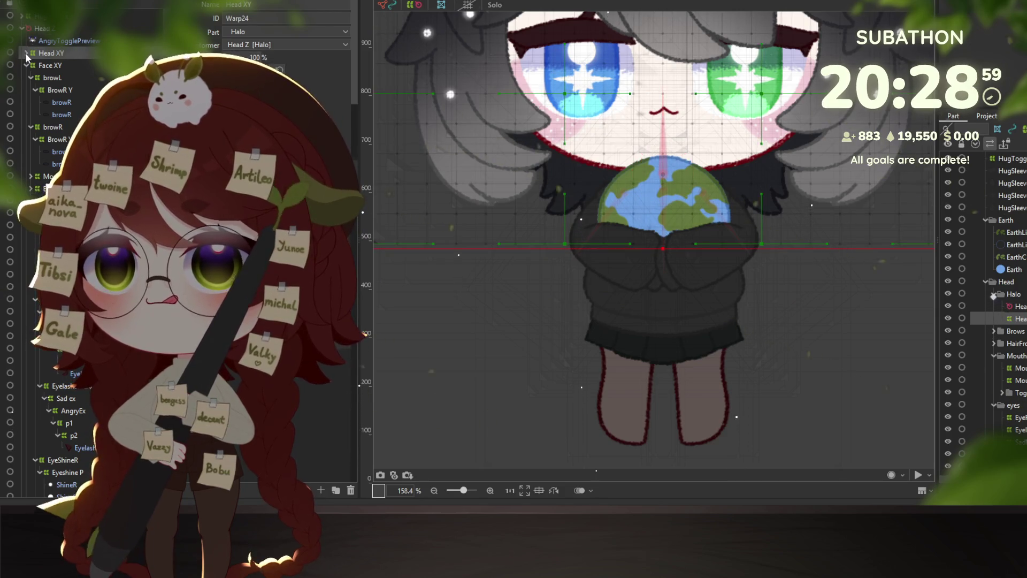
click(27, 54)
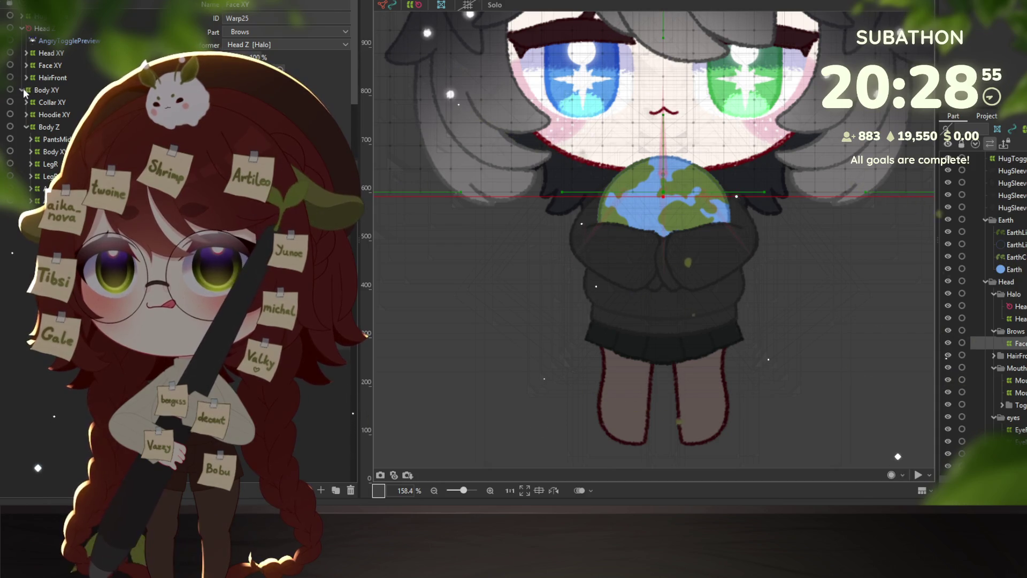
click(40, 88)
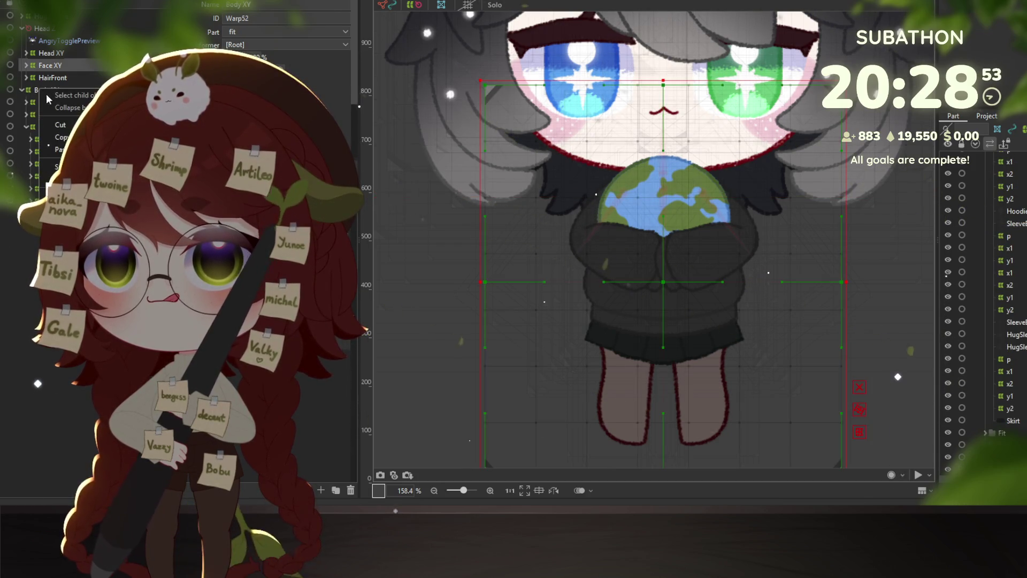
double_click(34, 89)
click(26, 102)
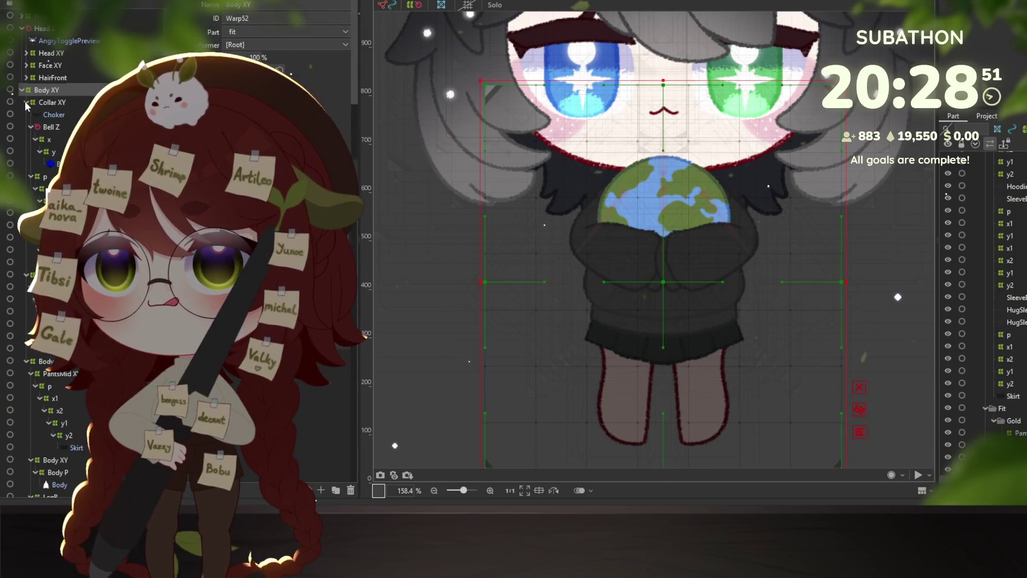
click(27, 114)
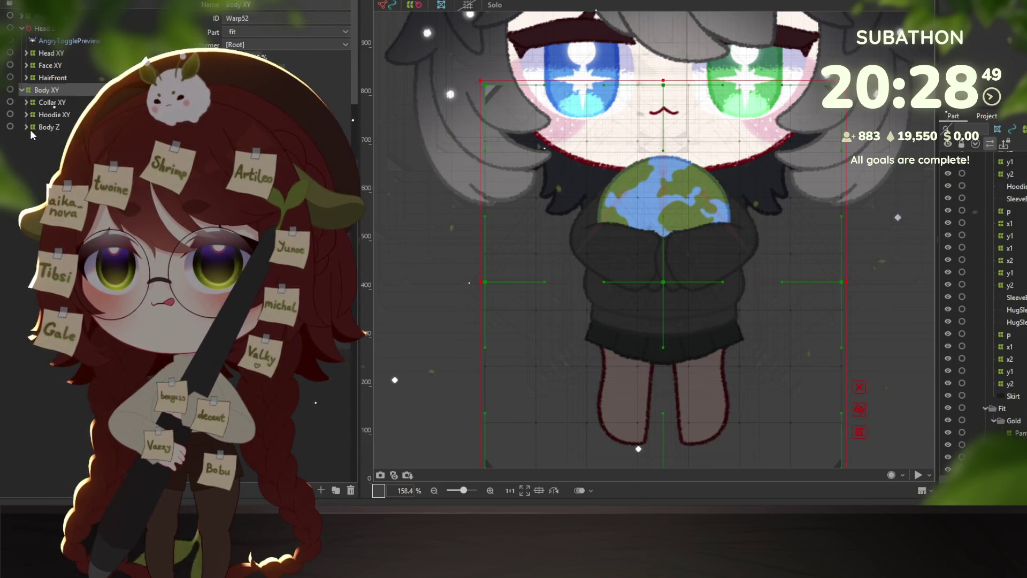
- Expand Body Z and drag the HugToggle warp deformer under it
click(28, 127)
click(24, 126)
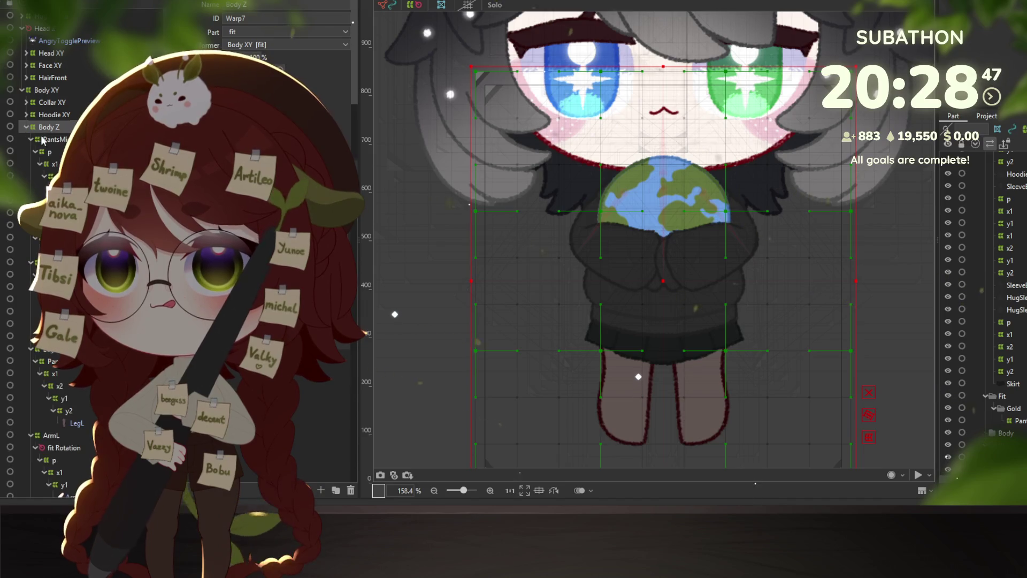
click(33, 138)
click(31, 139)
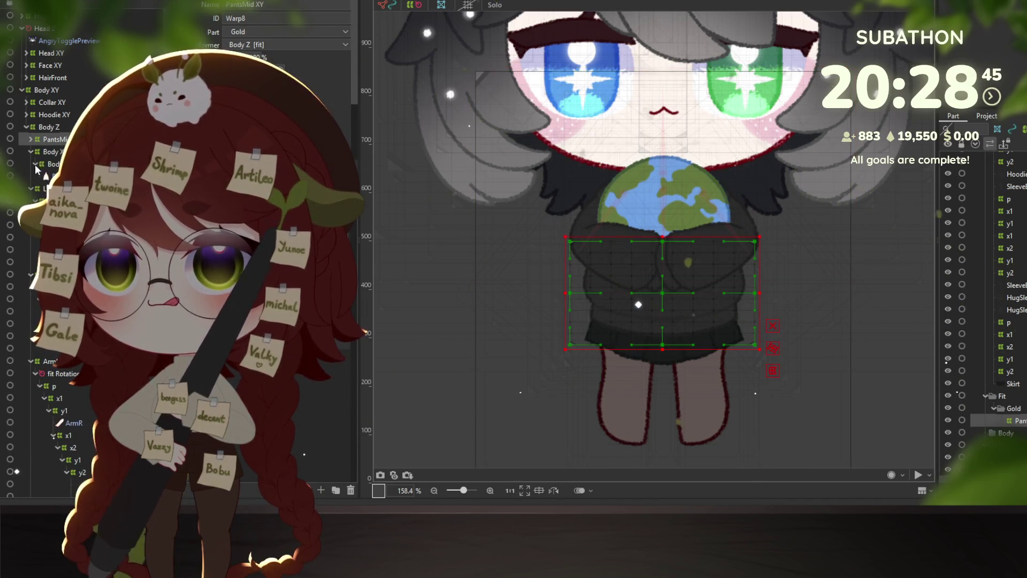
click(34, 152)
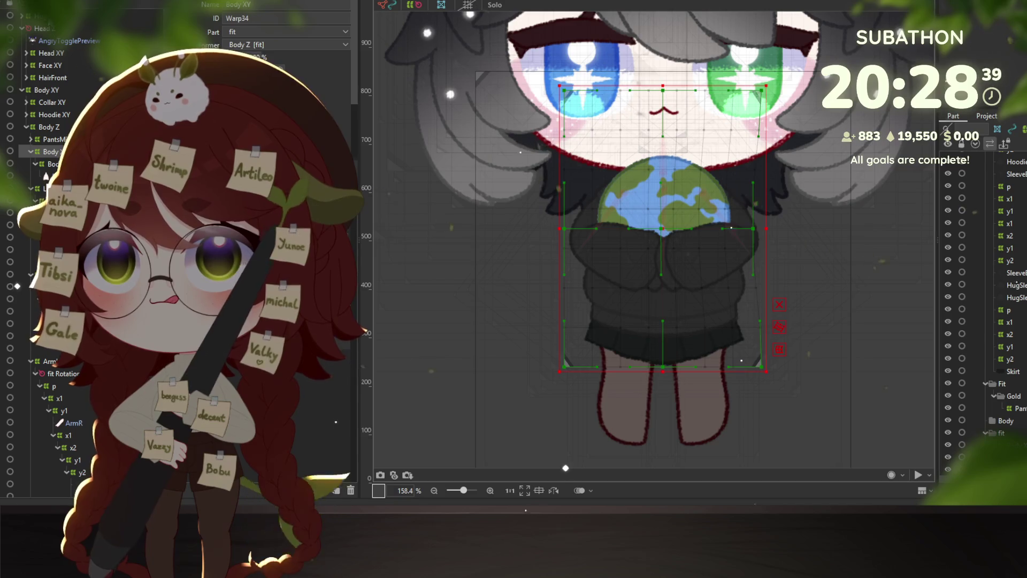
click(50, 133)
drag(50, 134, 51, 115)
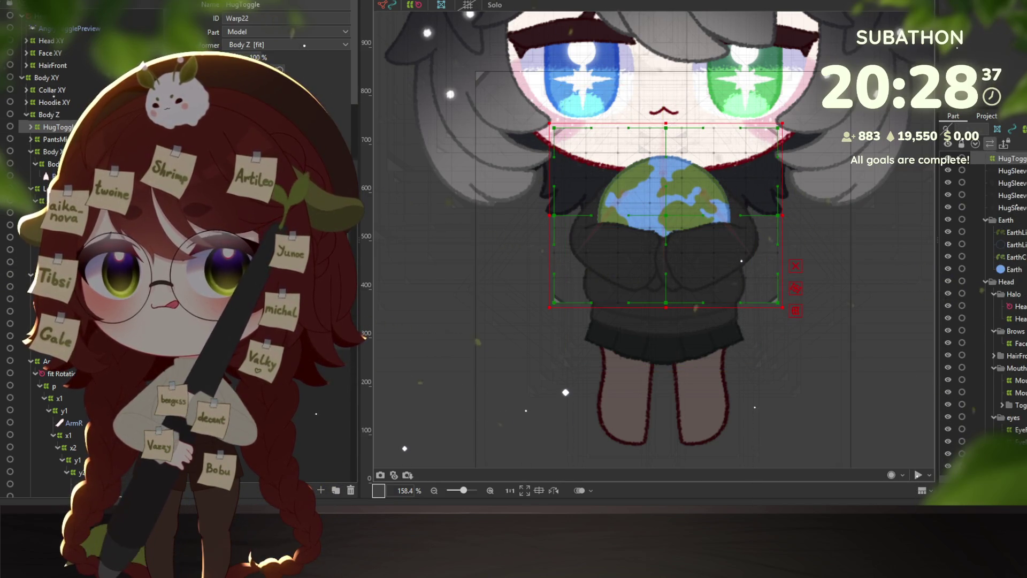
- Set the Hug slider to maximum in the preview, test the lean, then close it
key(alt+Tab)
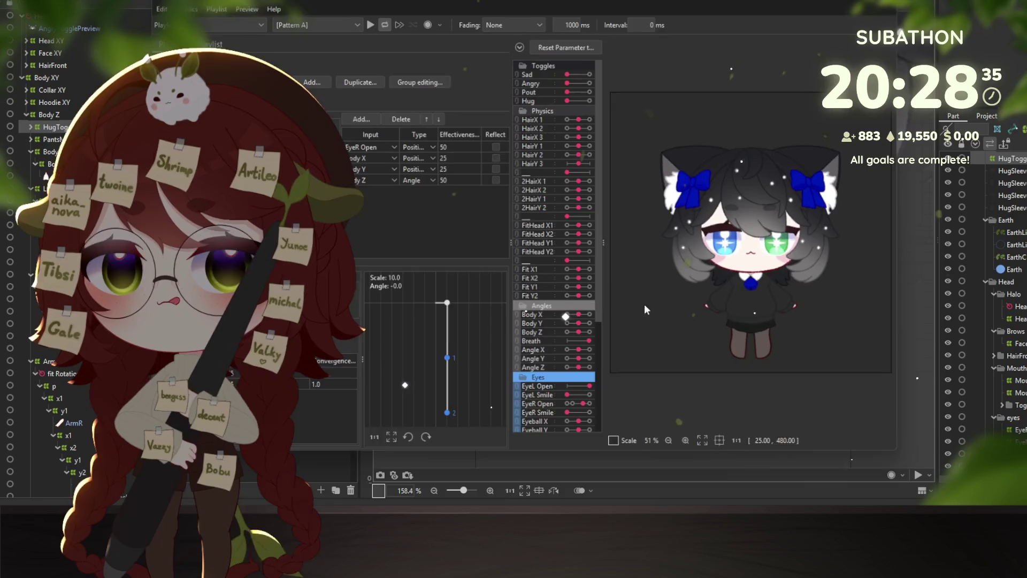
drag(567, 101, 589, 100)
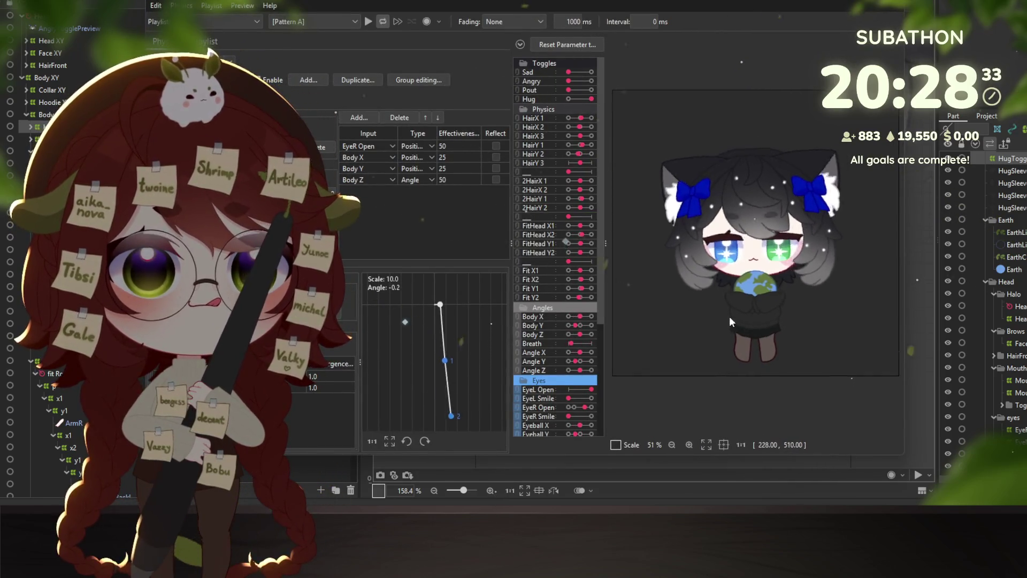
mouse_move(730, 316)
mouse_down()
mouse_move(842, 315)
mouse_move(716, 278)
mouse_move(823, 272)
mouse_move(749, 329)
mouse_move(759, 120)
mouse_move(750, 140)
mouse_move(755, 369)
mouse_up()
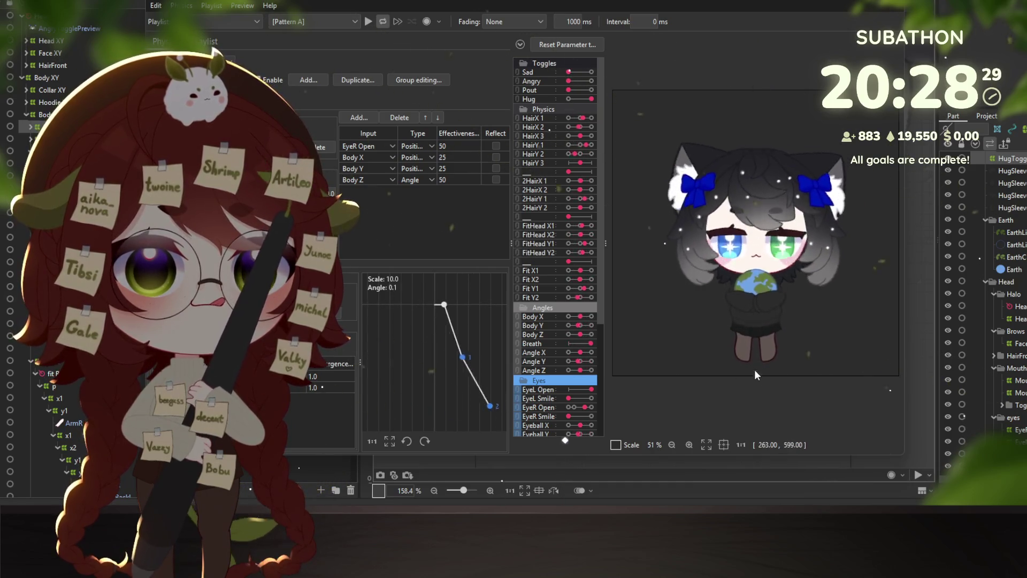
click(890, 5)
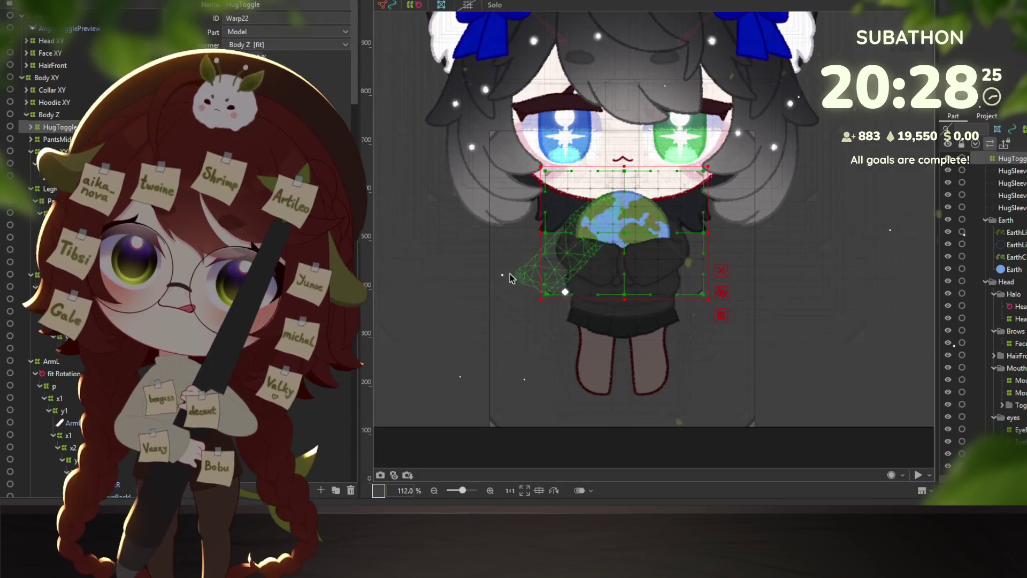
- Select the hug sleeve meshes and create rotation deformer 'HugArmR R' as their parent
scroll(776, 284, up, 2)
click(889, 351)
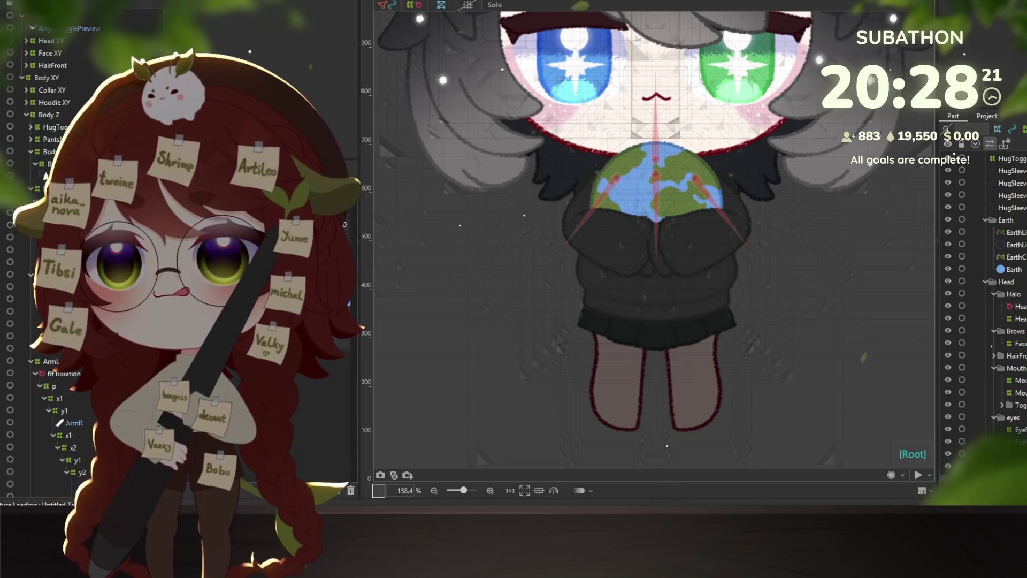
click(701, 240)
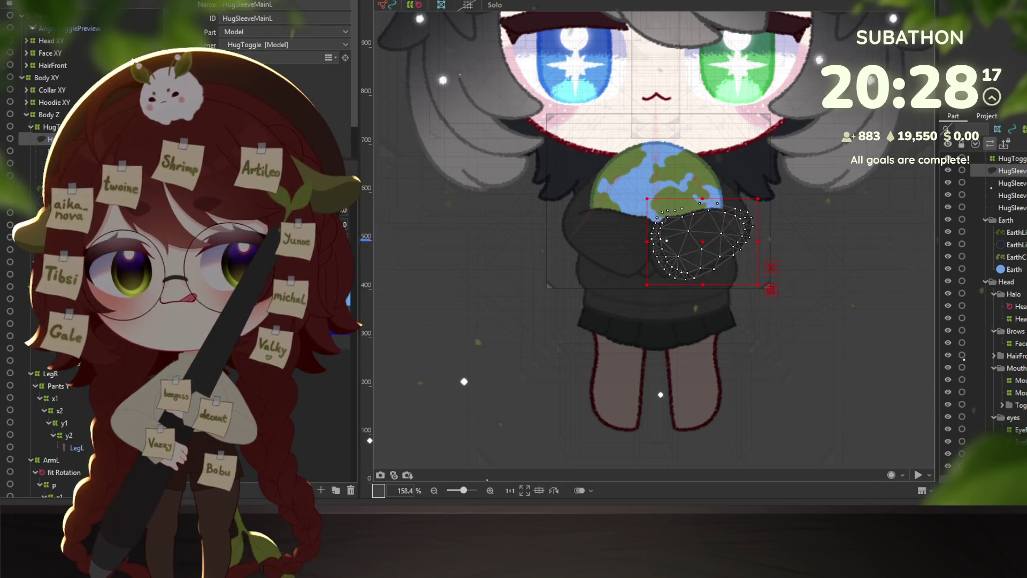
click(614, 241)
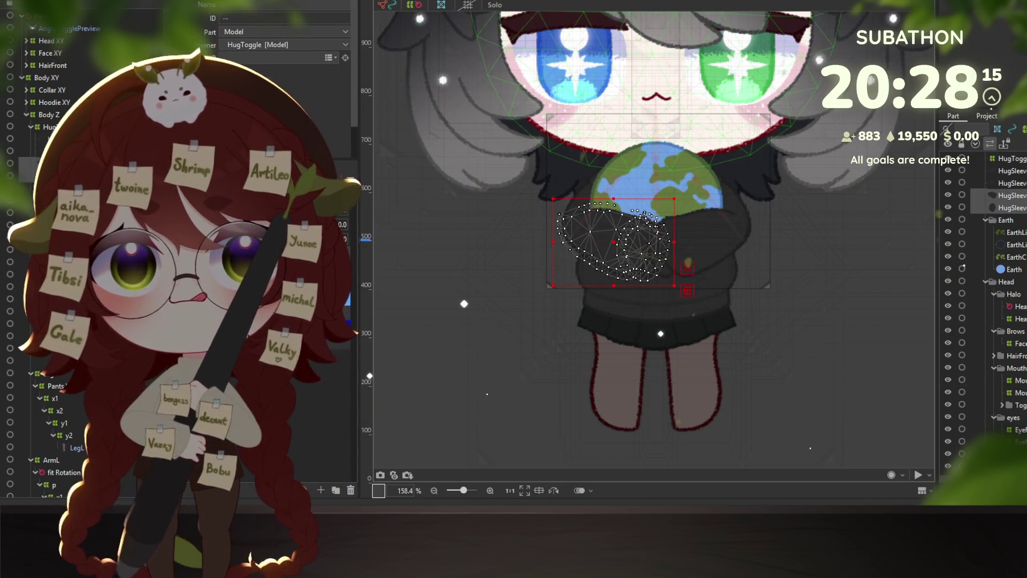
key(ctrl+shift+r)
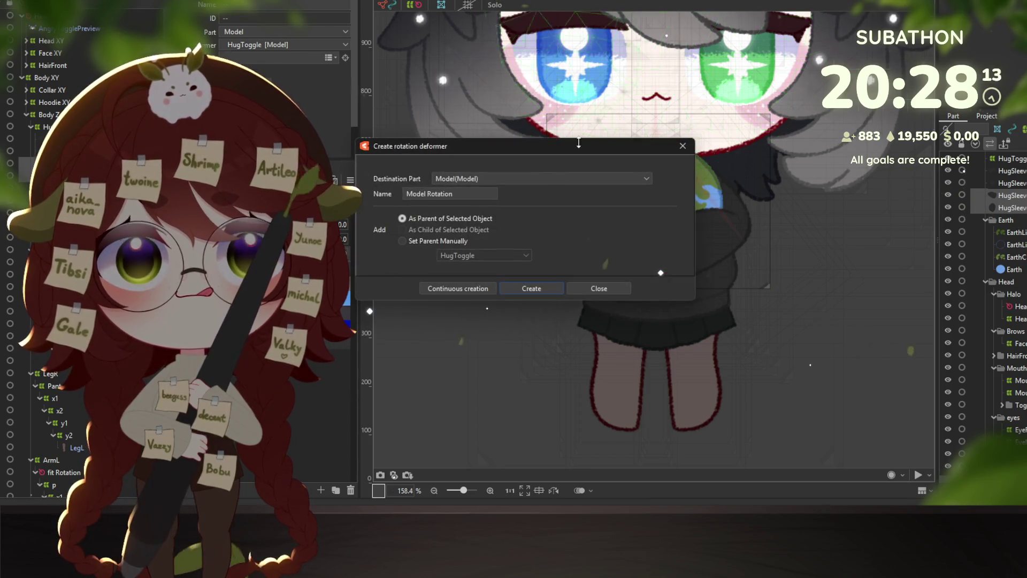
triple_click(465, 194)
text(HugArm)
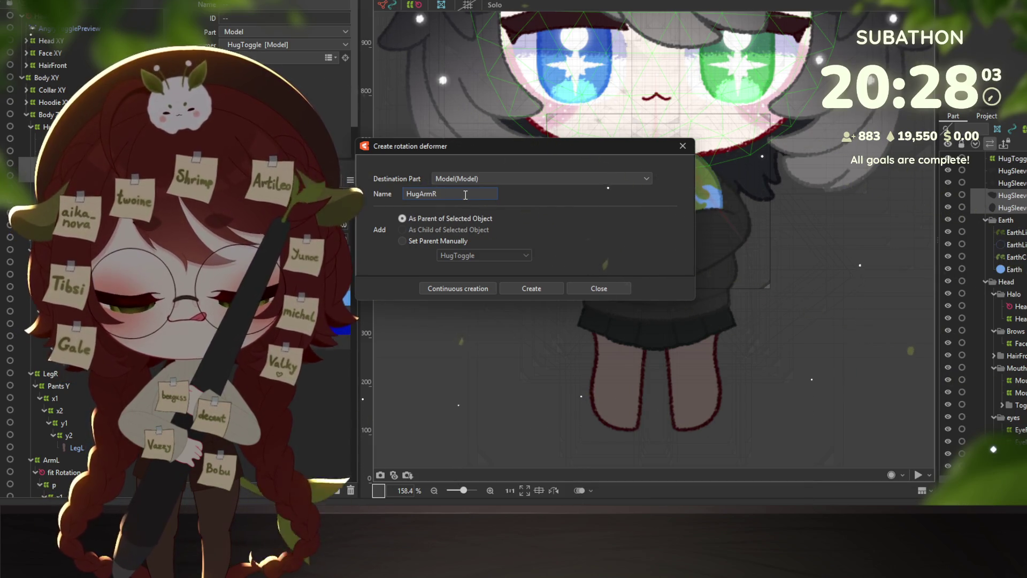
text(R)
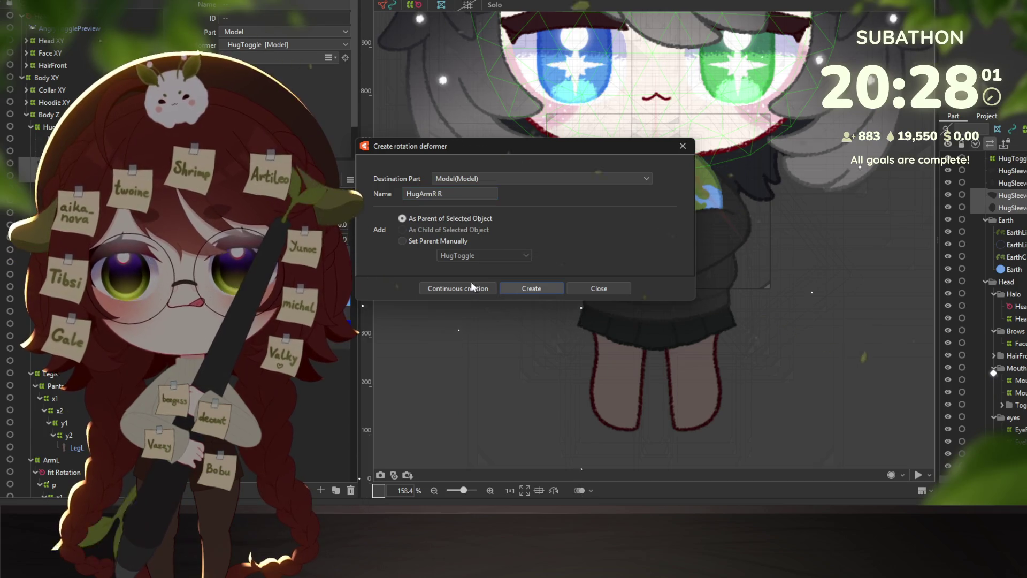
click(531, 288)
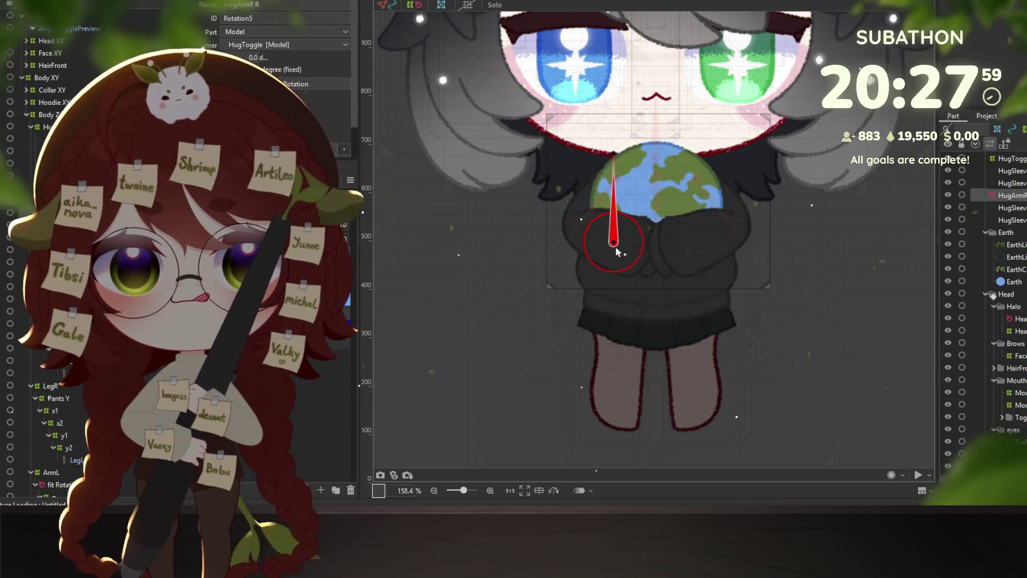
- Place the HugArmR R pivot where the arms meet and angle it toward the right sleeve
click(574, 226)
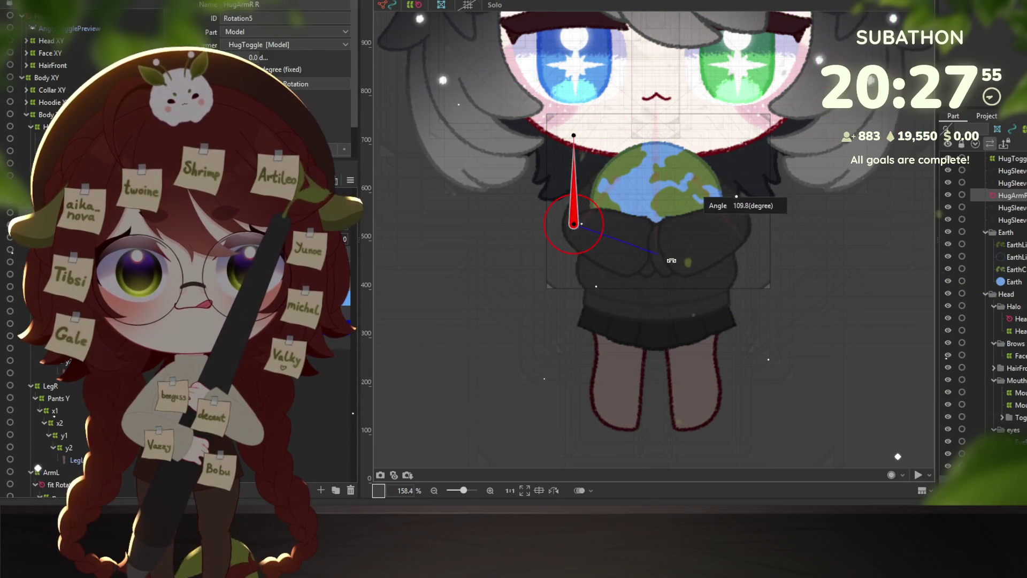
drag(666, 246, 663, 256)
scroll(608, 237, up, 2)
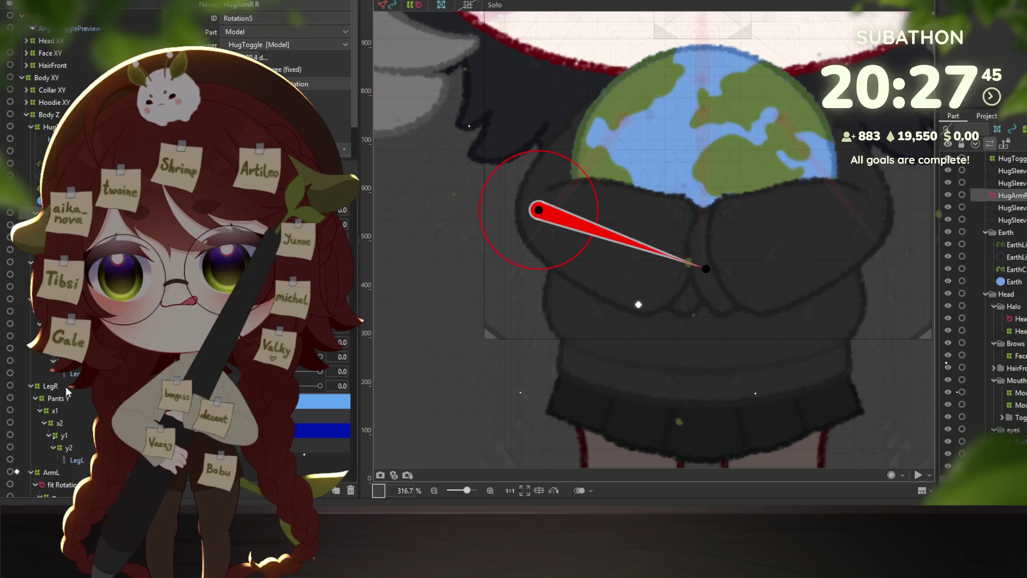
- Refine the HugArmR R position, undoing the overshooting pivot and angle moves and nudging it left
click(62, 484)
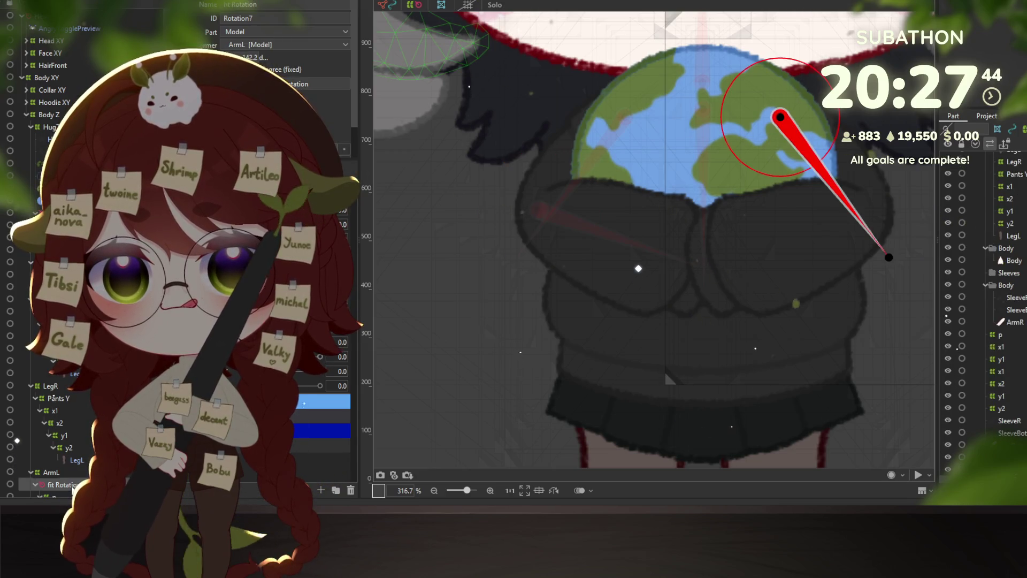
click(639, 232)
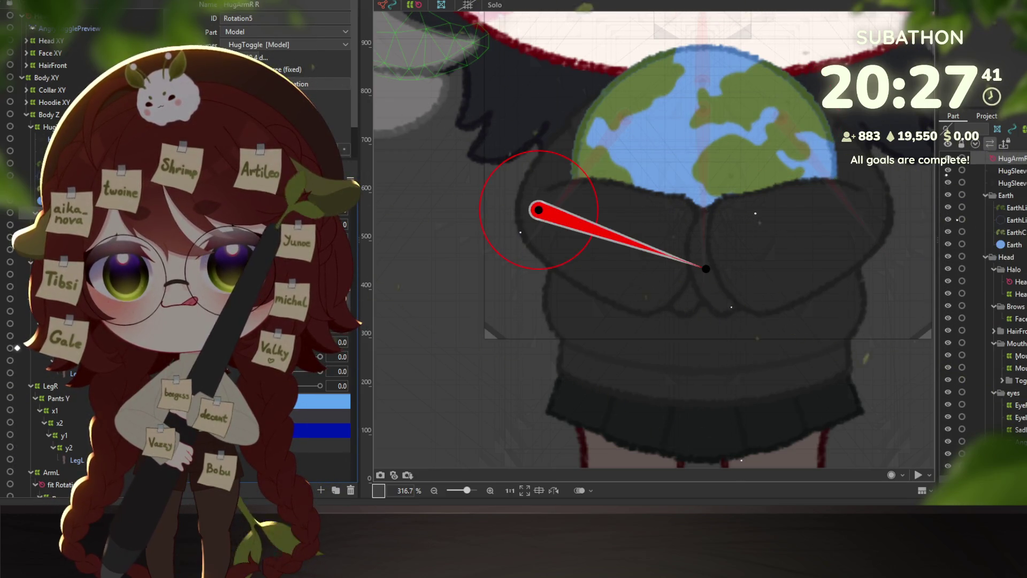
scroll(652, 241, right, 2)
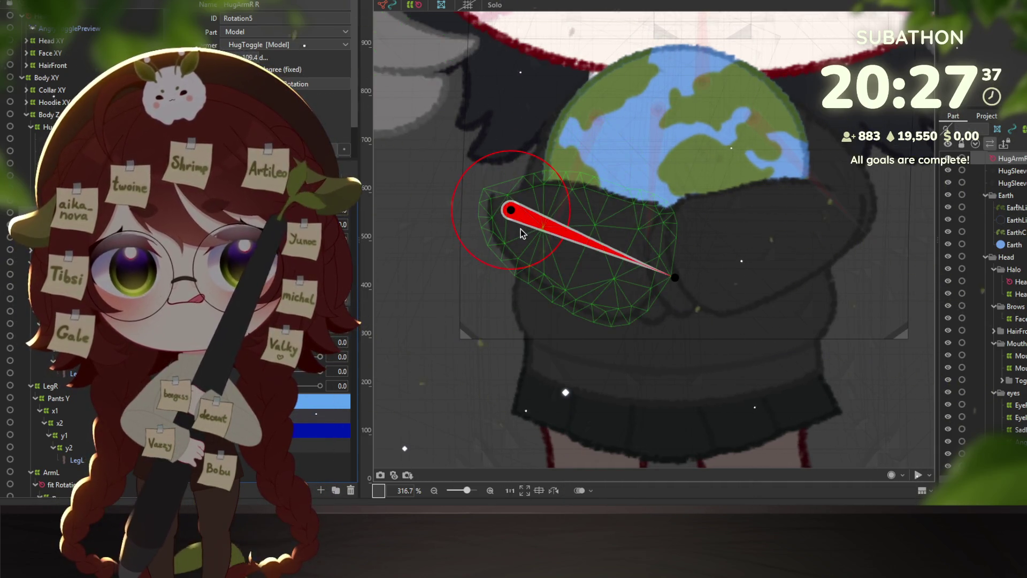
drag(518, 221, 538, 219)
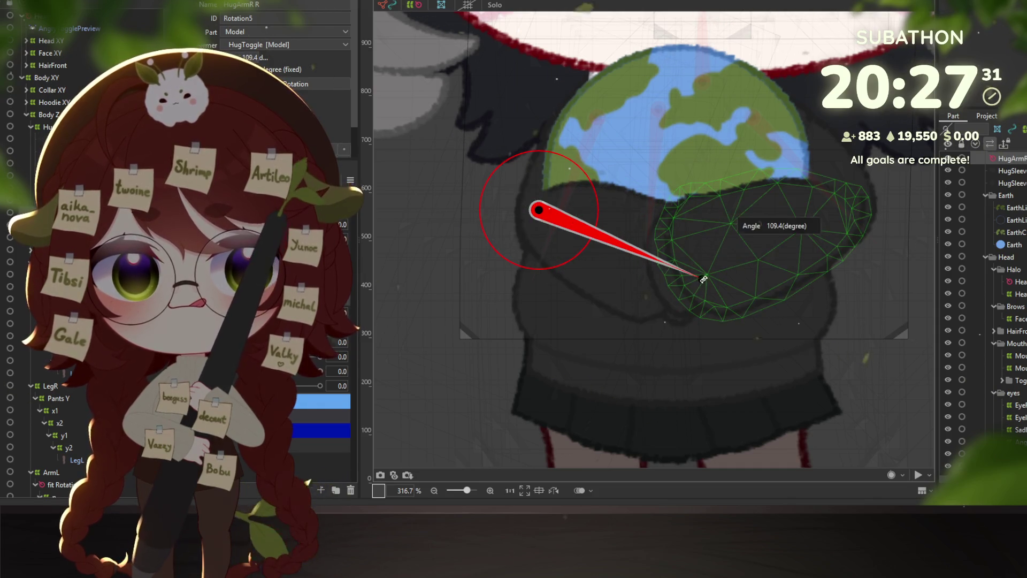
drag(702, 279, 675, 318)
key(ctrl+z)
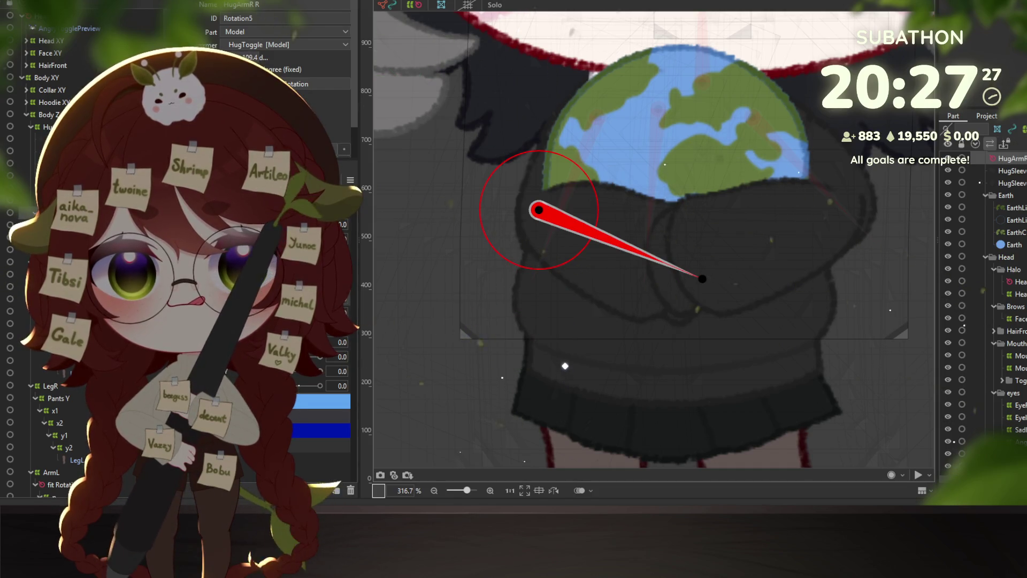
key(ctrl+z)
drag(566, 209, 555, 210)
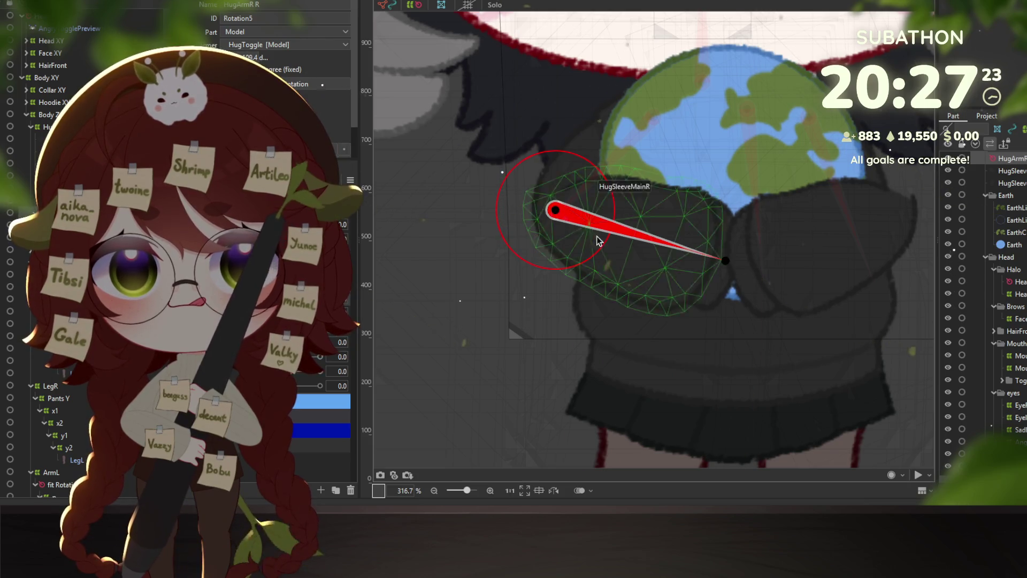
scroll(535, 220, down, 3)
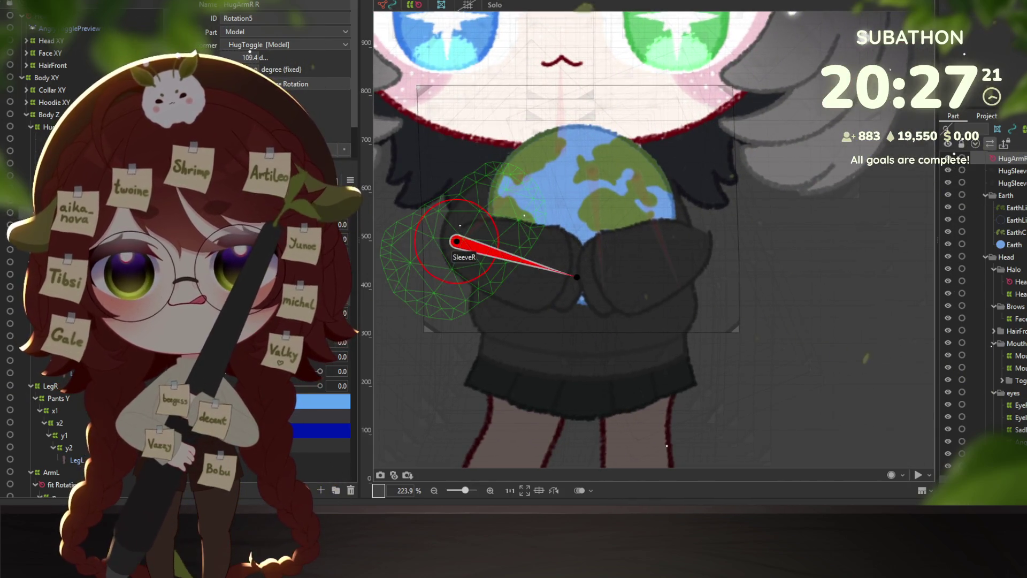
- Fine-tune the HugArmR R pivot slightly down-left, then bring up the parameter's keyform options
key(ctrl+z)
key(ctrl+z)
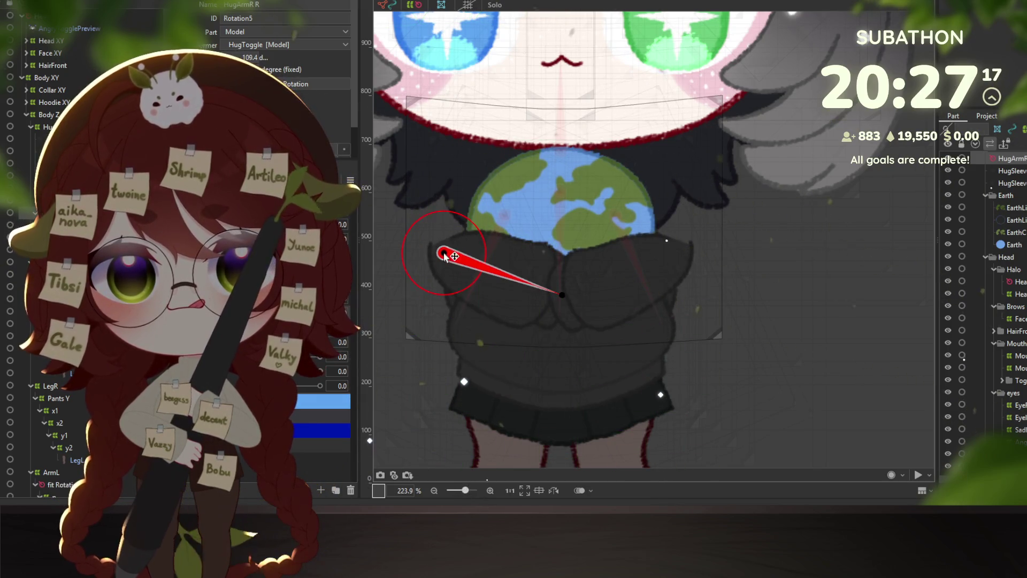
drag(444, 255, 460, 293)
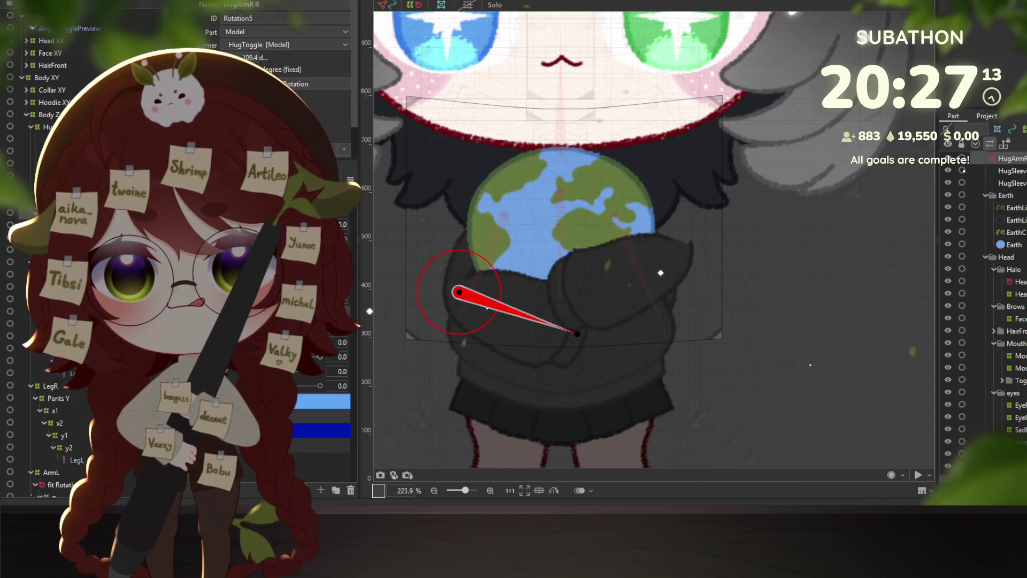
key(ctrl+z)
key(ctrl+z)
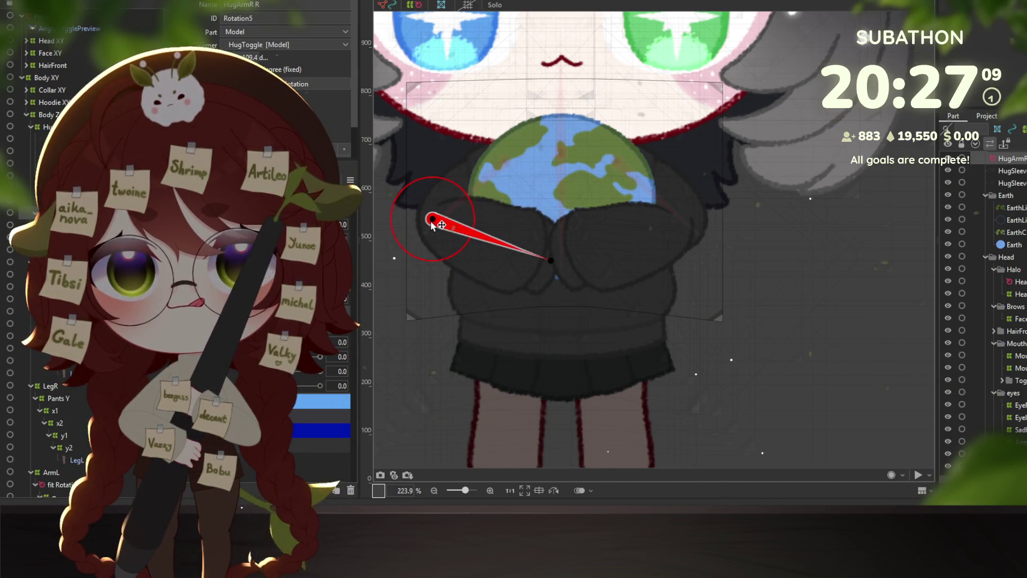
drag(433, 224, 432, 227)
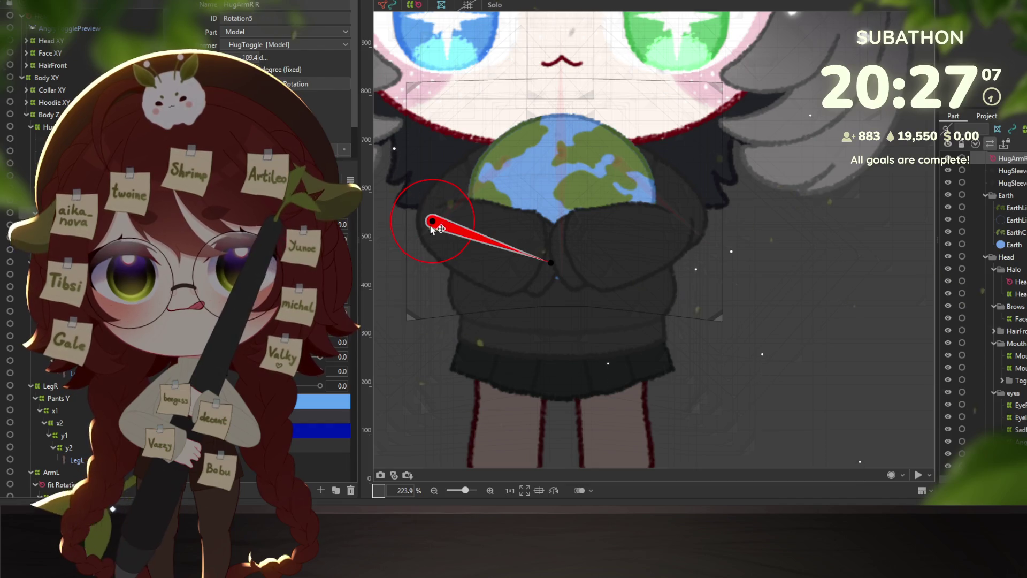
scroll(474, 288, down, 3)
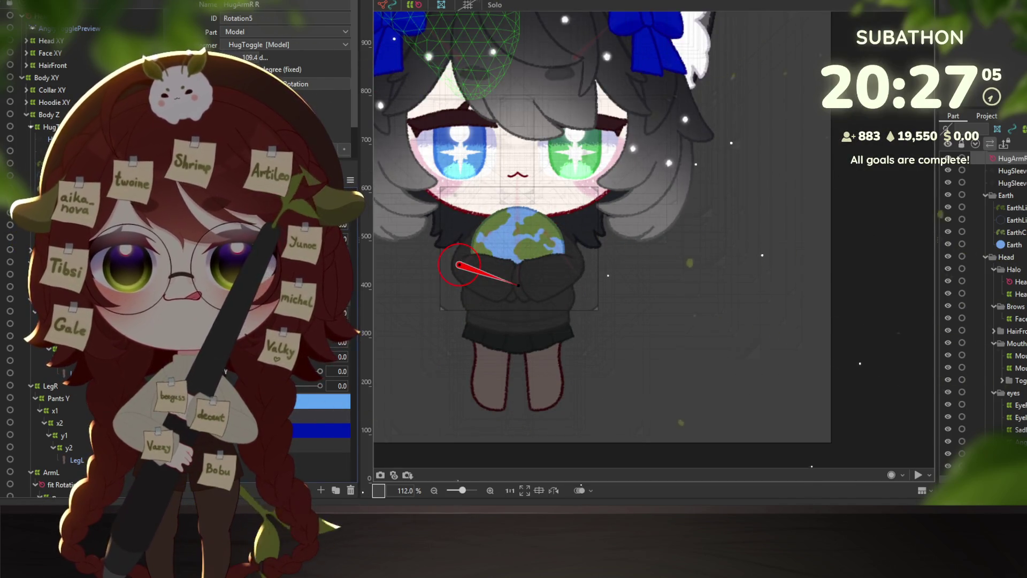
right_click(368, 112)
- Synthesize the Body X and Body Y corner keyforms
click(406, 195)
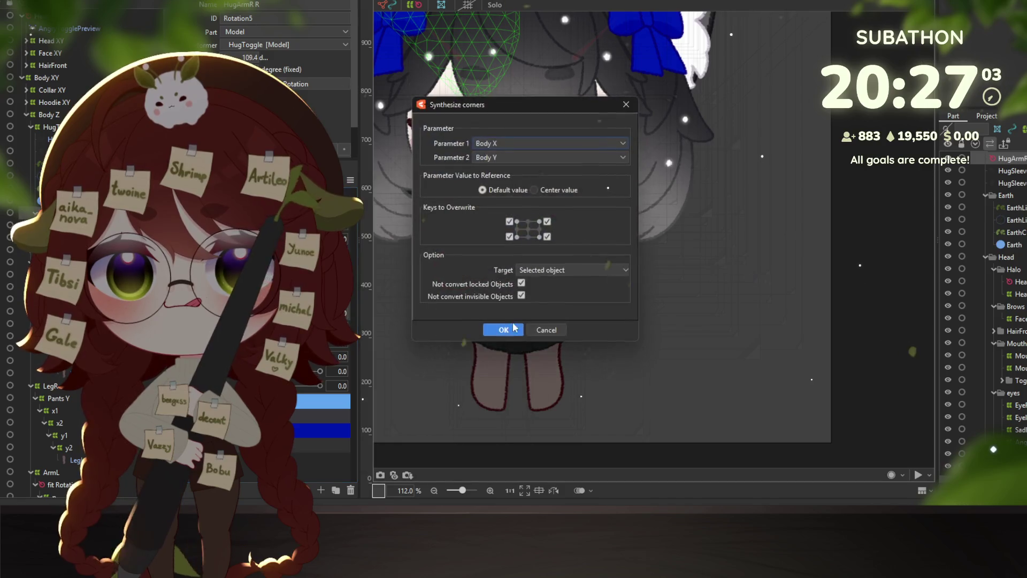
click(503, 330)
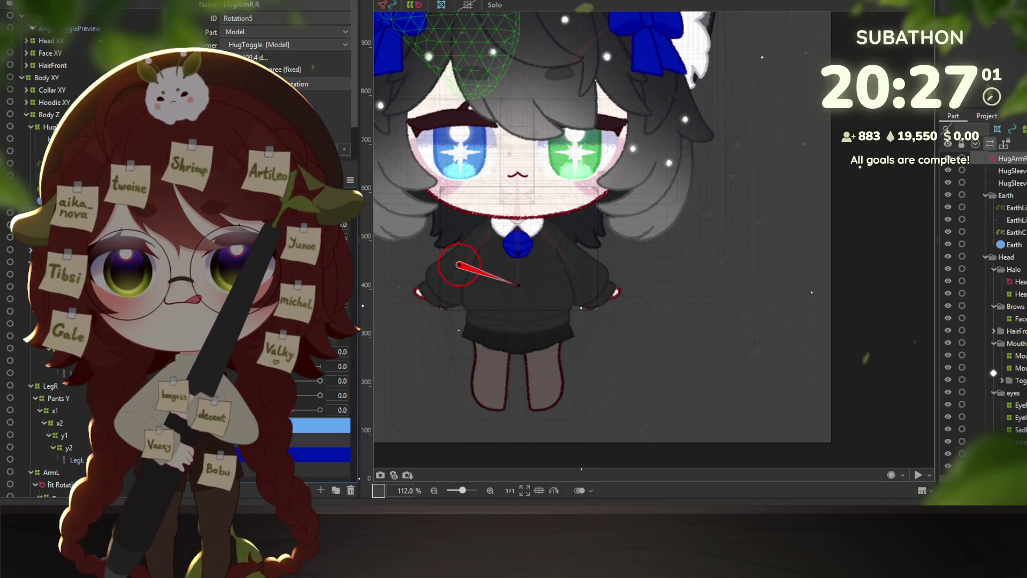
scroll(440, 303, up, 3)
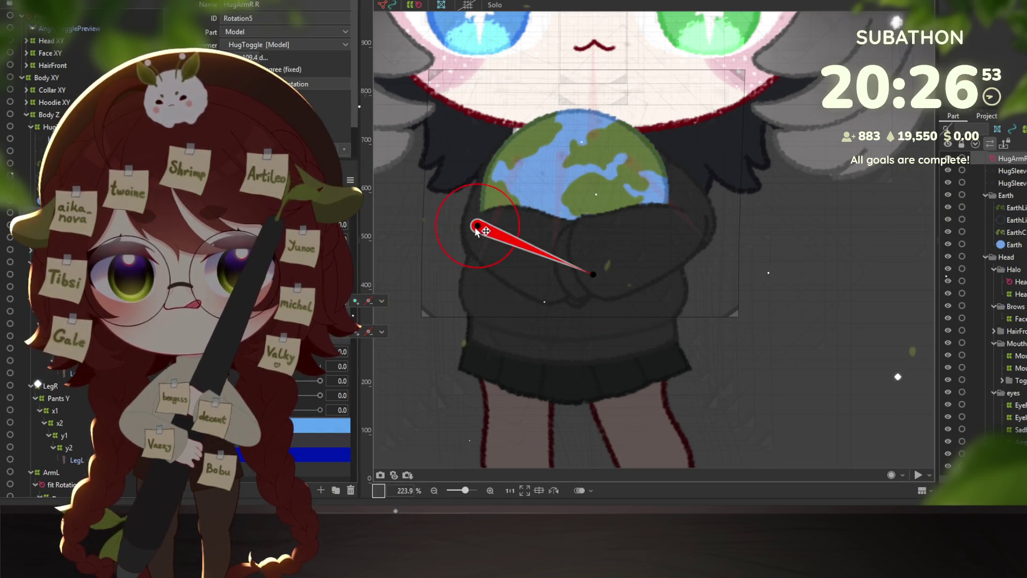
- Shift the HugArmR R deformer and hugging arms down, then select the Earth globe mesh
mouse_move(476, 229)
mouse_down()
mouse_move(490, 282)
mouse_move(491, 252)
mouse_up()
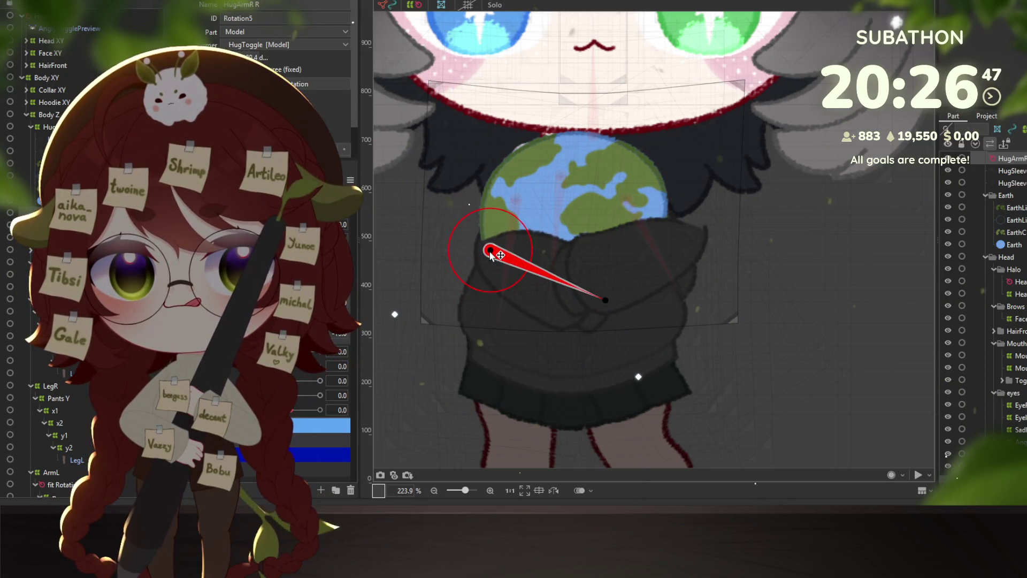
scroll(615, 316, down, 2)
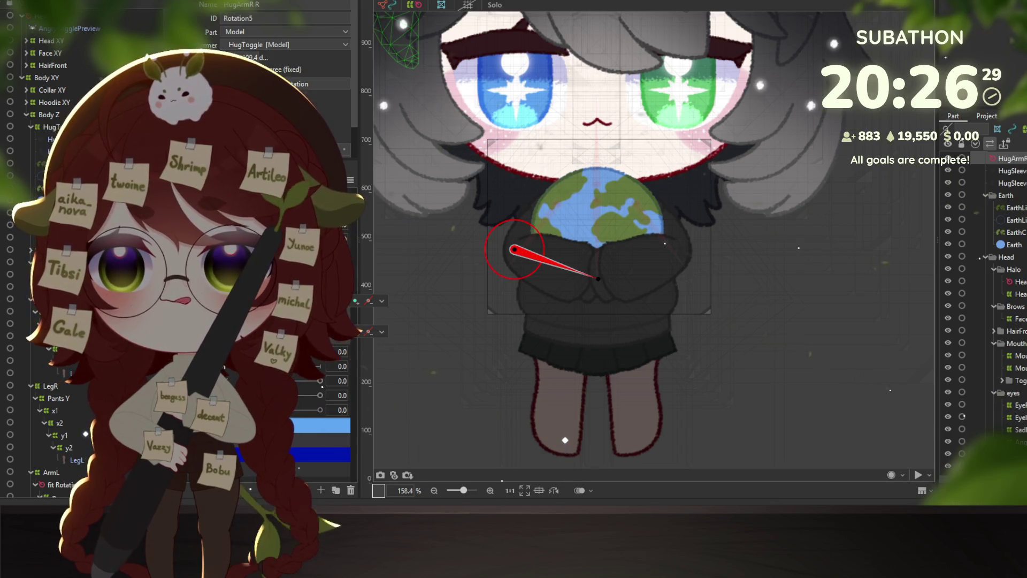
click(665, 244)
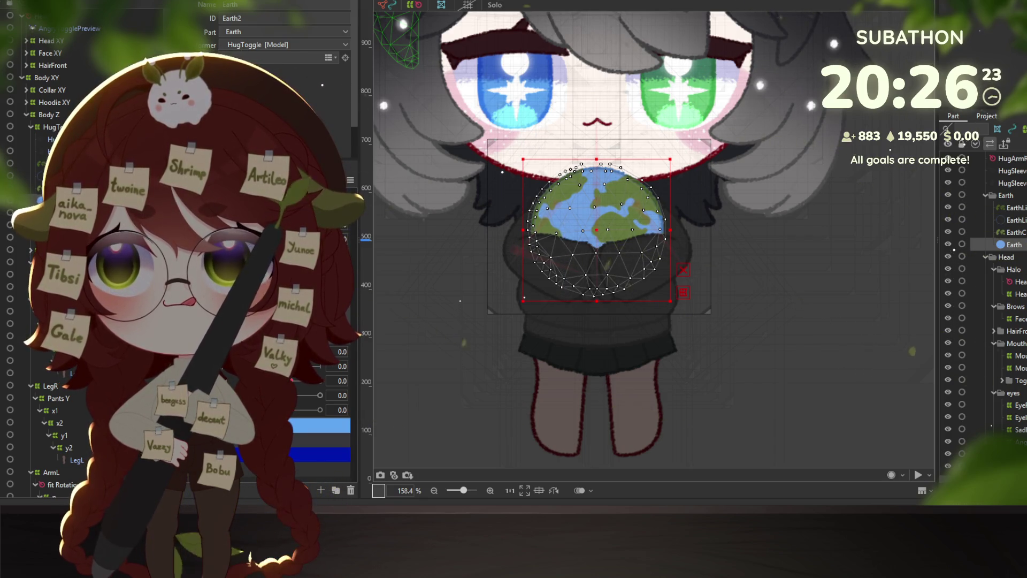
key(alt+Tab)
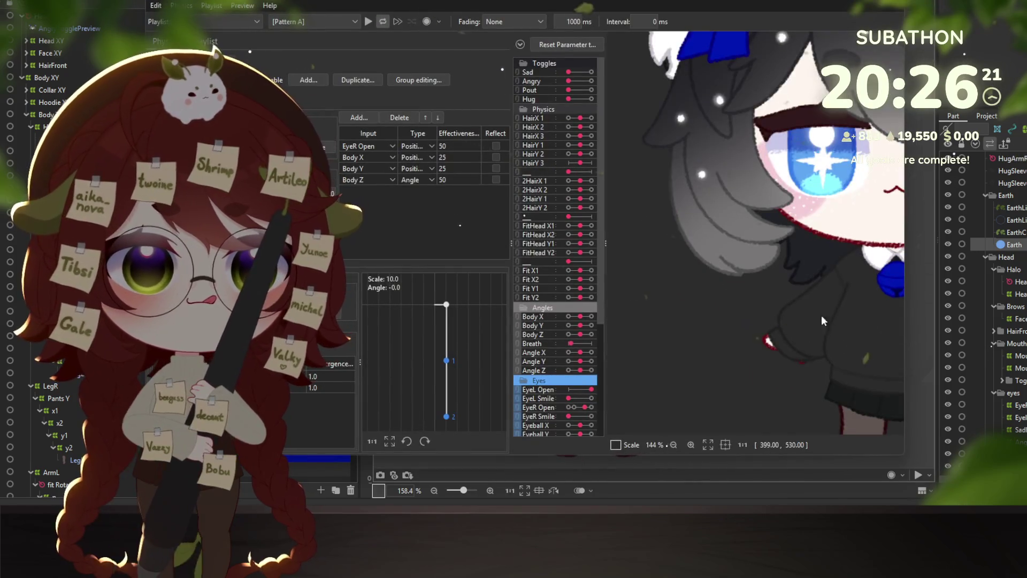
mouse_move(668, 171)
mouse_down()
mouse_move(713, 203)
mouse_move(775, 209)
mouse_move(749, 230)
mouse_move(664, 227)
mouse_move(671, 134)
mouse_move(756, 116)
mouse_move(720, 230)
mouse_move(746, 335)
mouse_move(731, 91)
mouse_move(754, 259)
mouse_up()
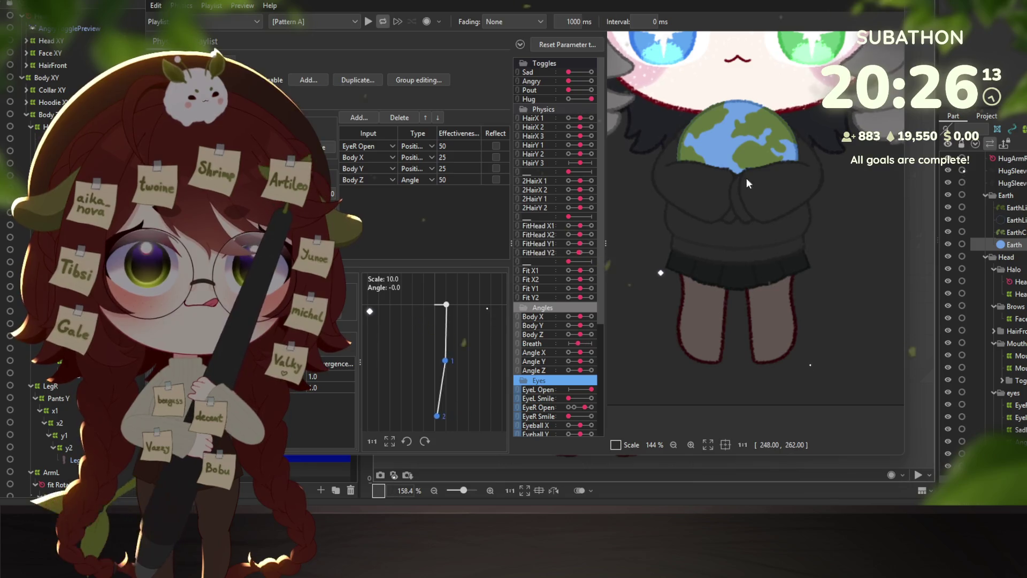
scroll(734, 177, down, 3)
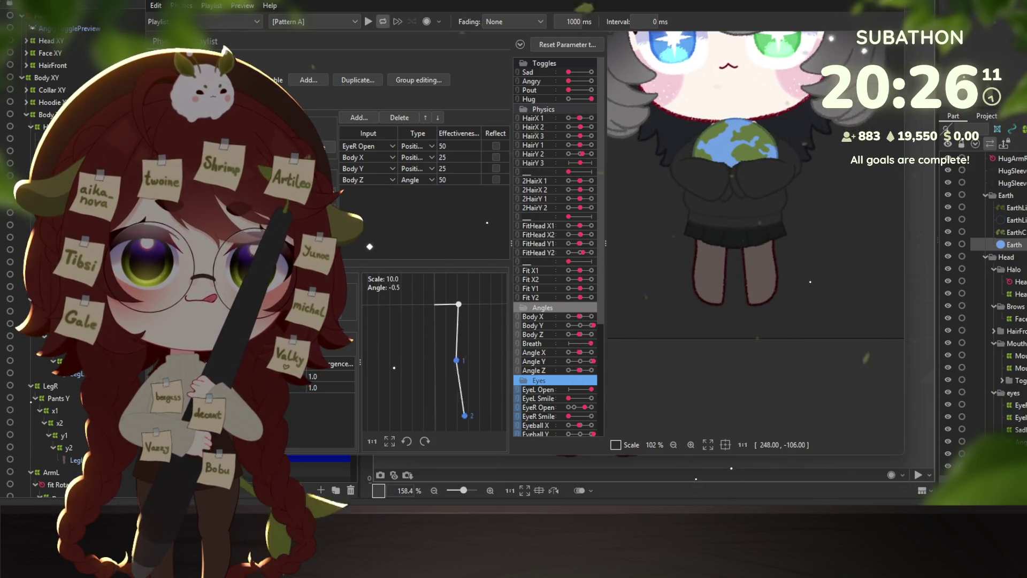
key(Escape)
click(1011, 158)
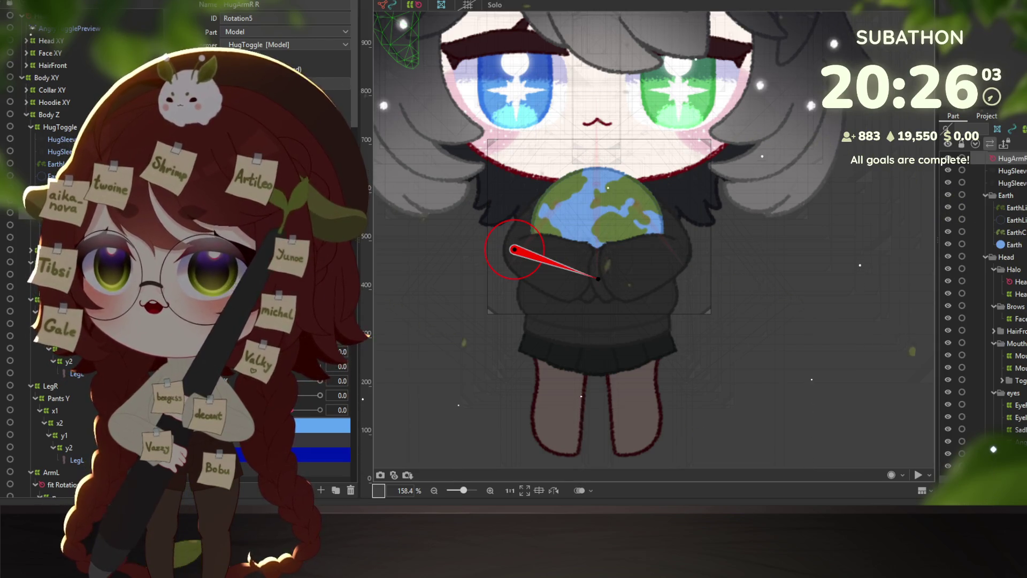
- Reparent the HugArmR R rotation deformer under the fit Rotation deformer
click(50, 361)
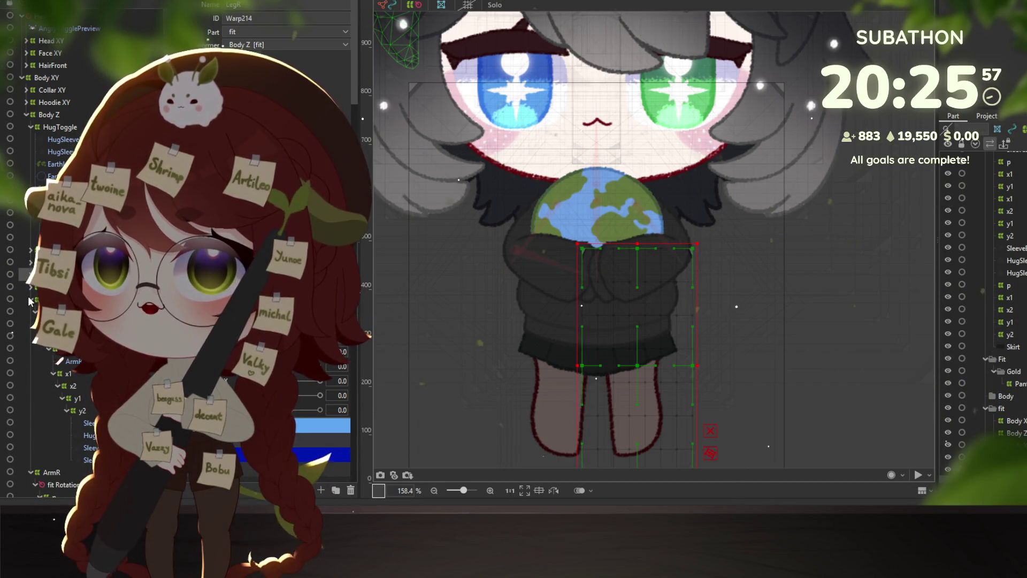
click(54, 311)
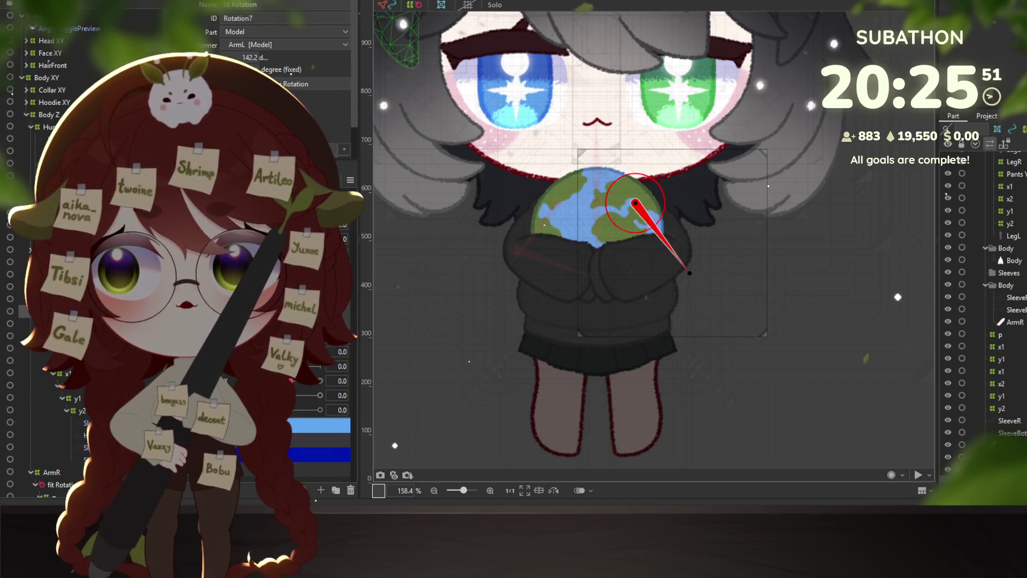
click(513, 249)
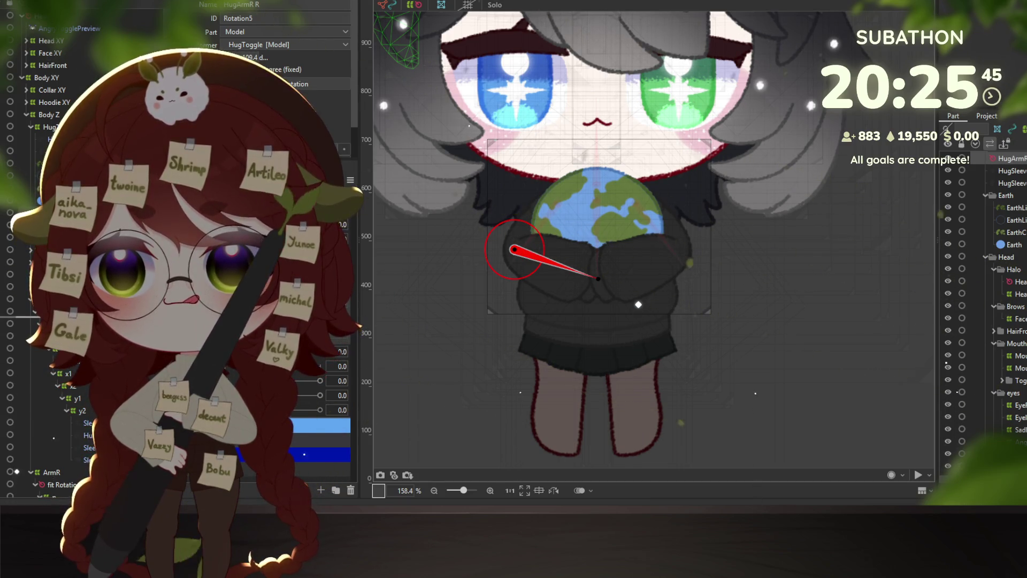
drag(59, 287, 62, 484)
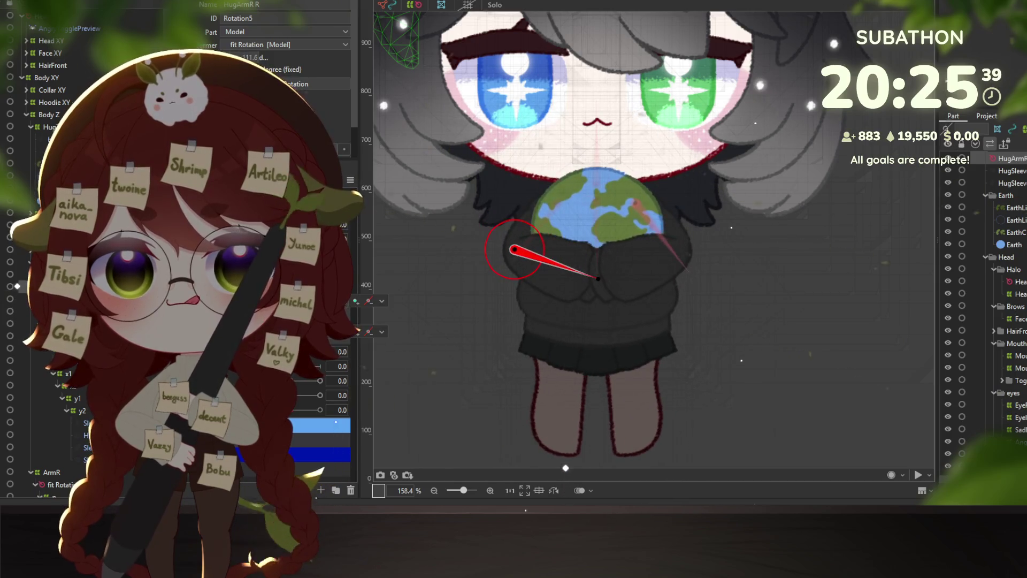
- Swing the model in the physics preview to check the arms
key(alt+Tab)
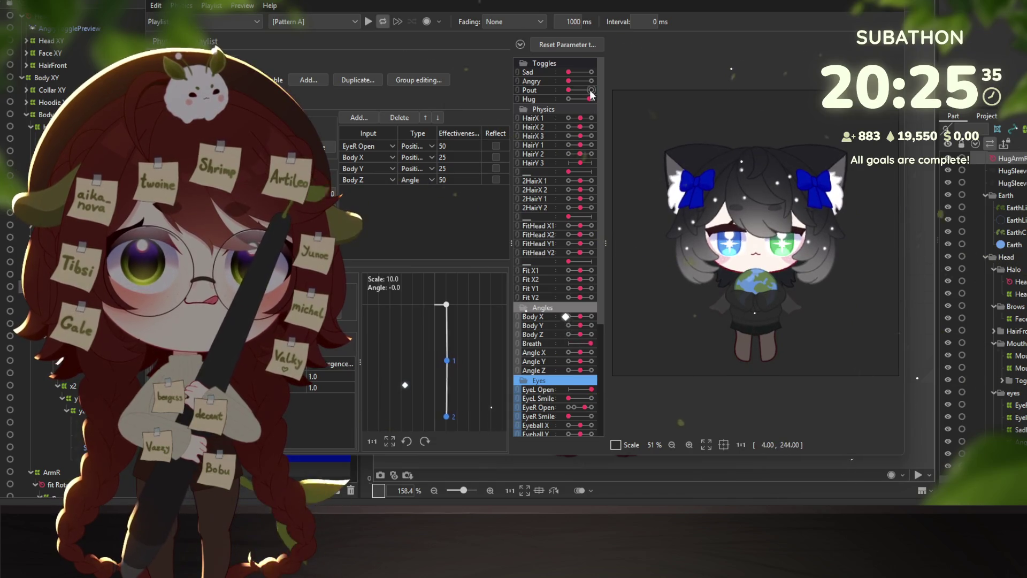
scroll(752, 302, up, 3)
mouse_move(752, 301)
mouse_down()
mouse_move(746, 338)
mouse_move(699, 316)
mouse_move(747, 199)
mouse_move(716, 225)
mouse_move(720, 250)
mouse_up()
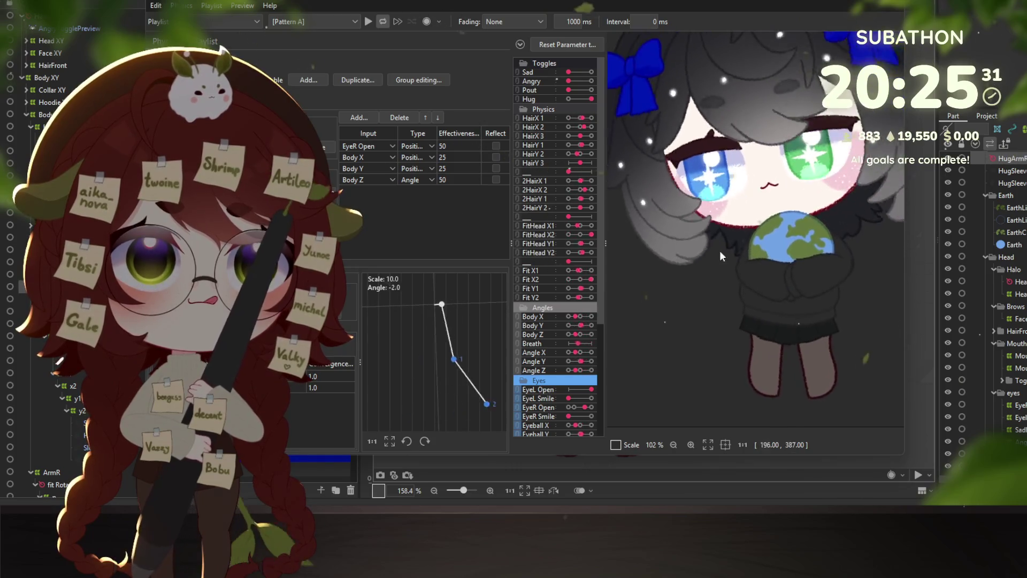
key(alt+Tab)
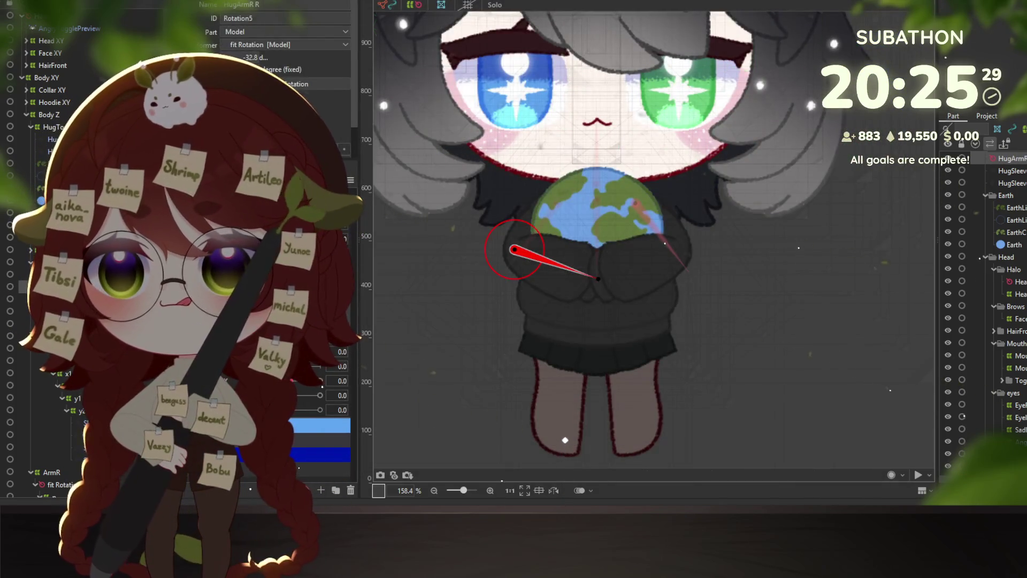
- Move HugSleeveMainR and HugArmR R under the y2 deformer in the tree
click(565, 308)
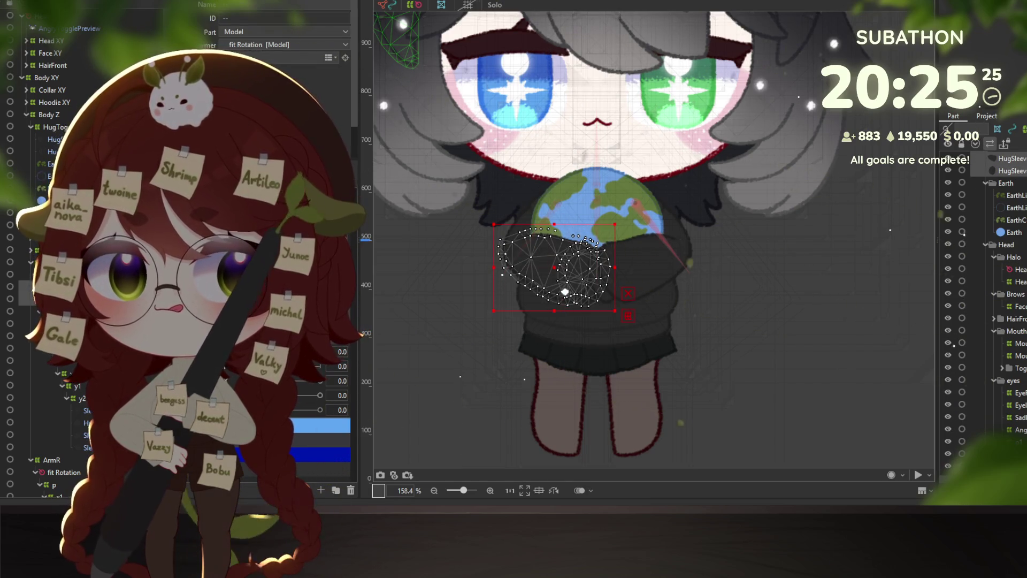
click(565, 236)
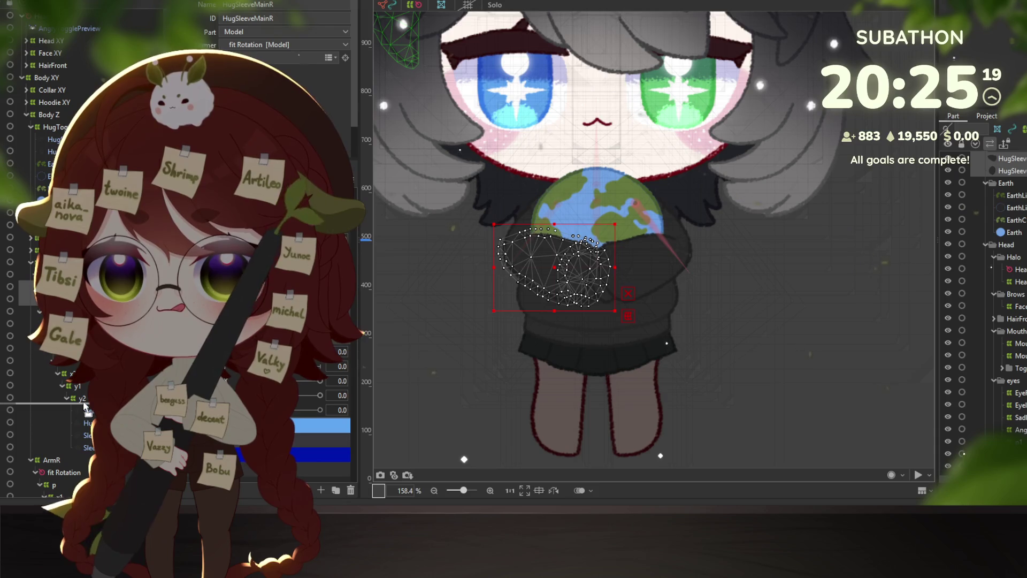
drag(85, 402, 84, 407)
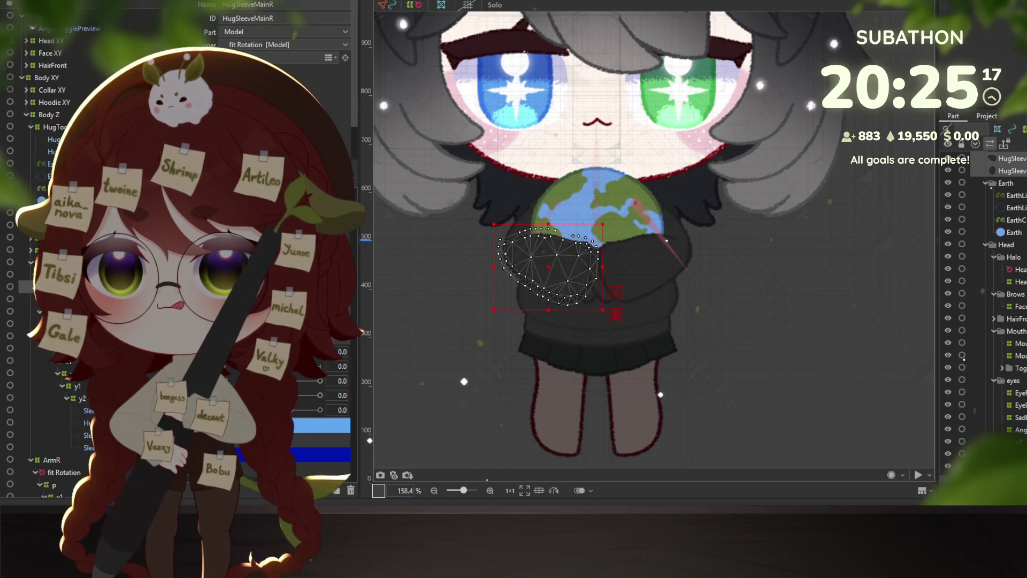
click(31, 290)
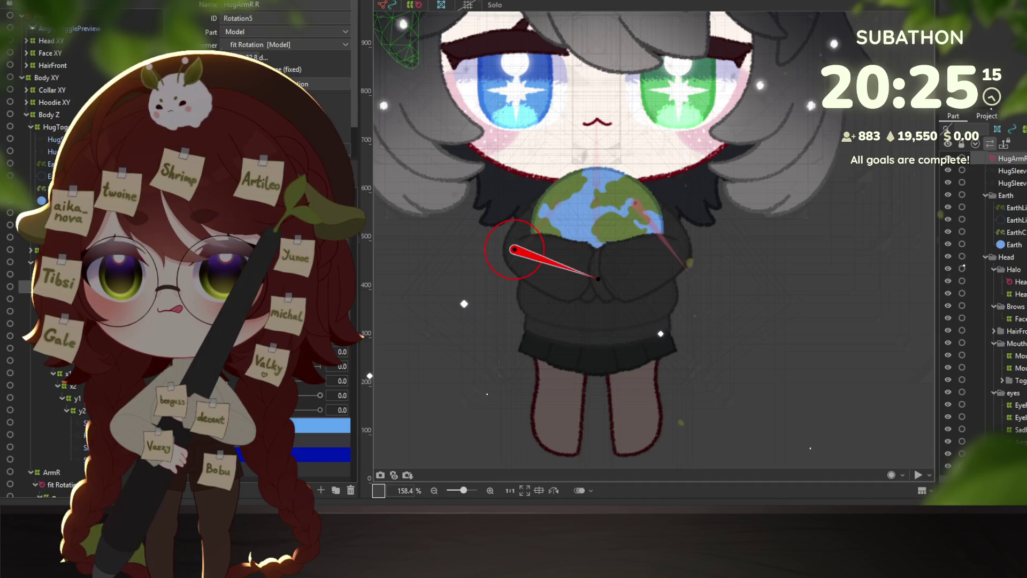
drag(30, 291, 83, 391)
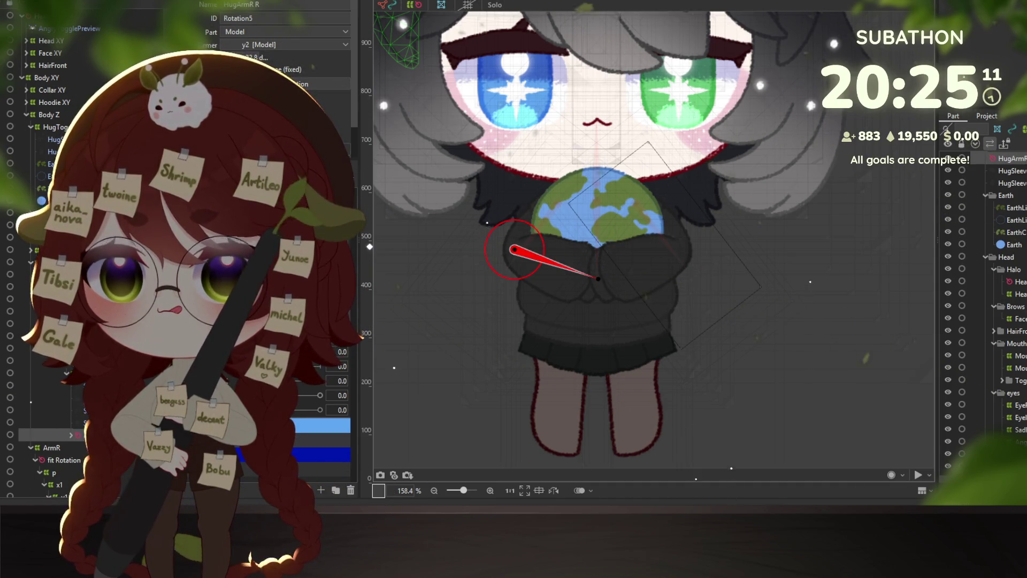
click(72, 435)
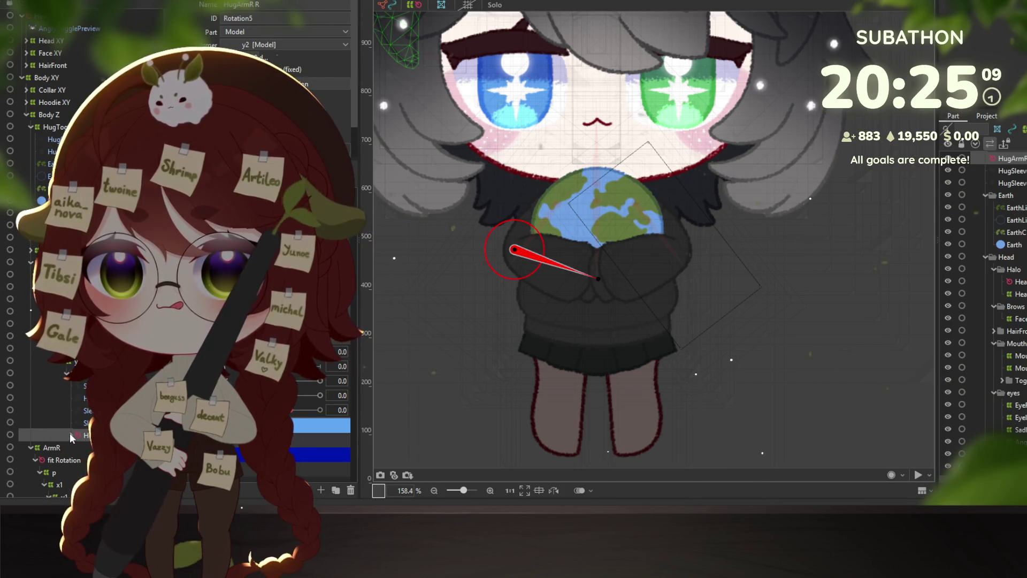
scroll(69, 432, down, 1)
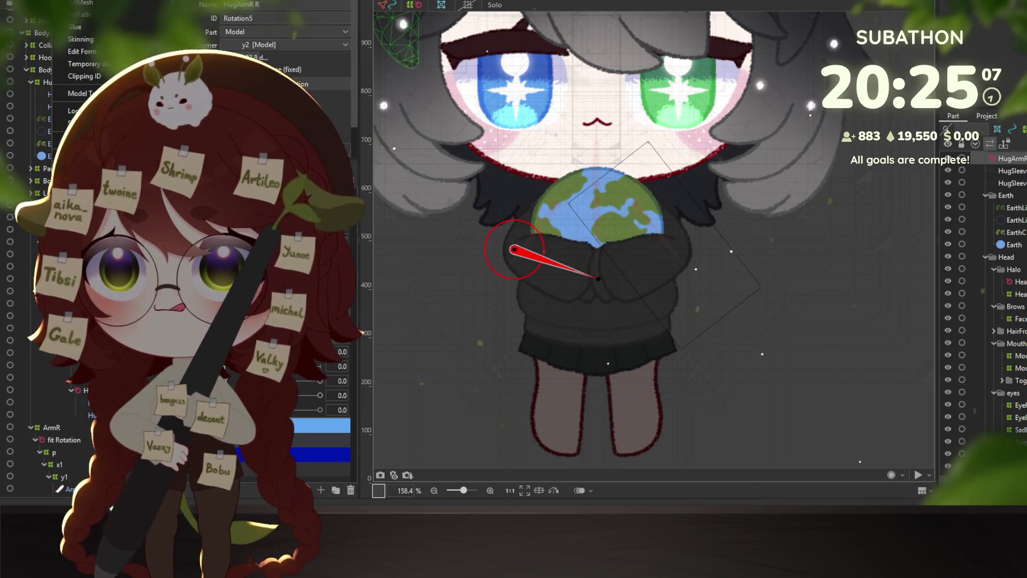
- Test the globe hug in the physics preview and close it
key(alt+Tab)
scroll(695, 300, up, 3)
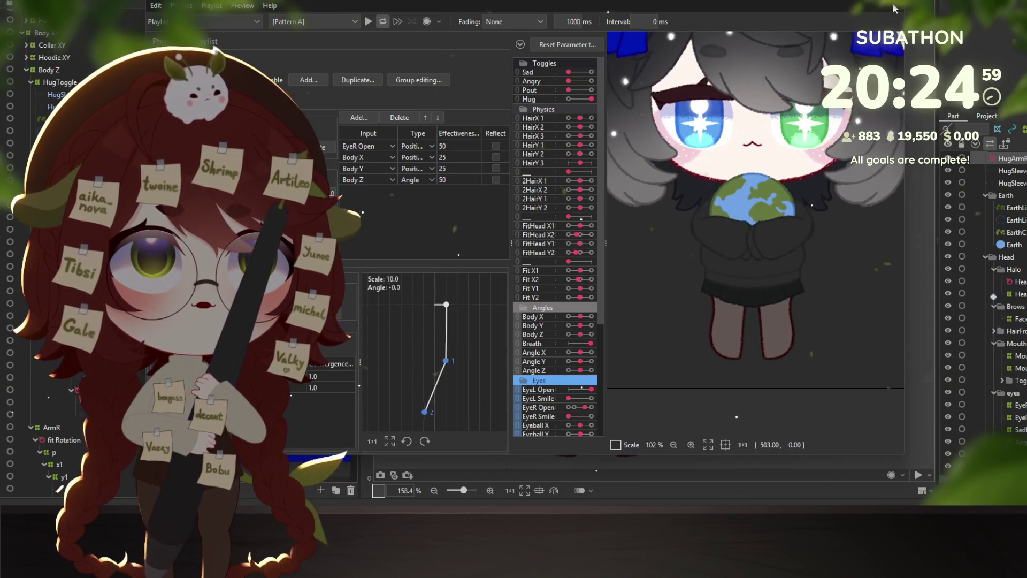
key(Escape)
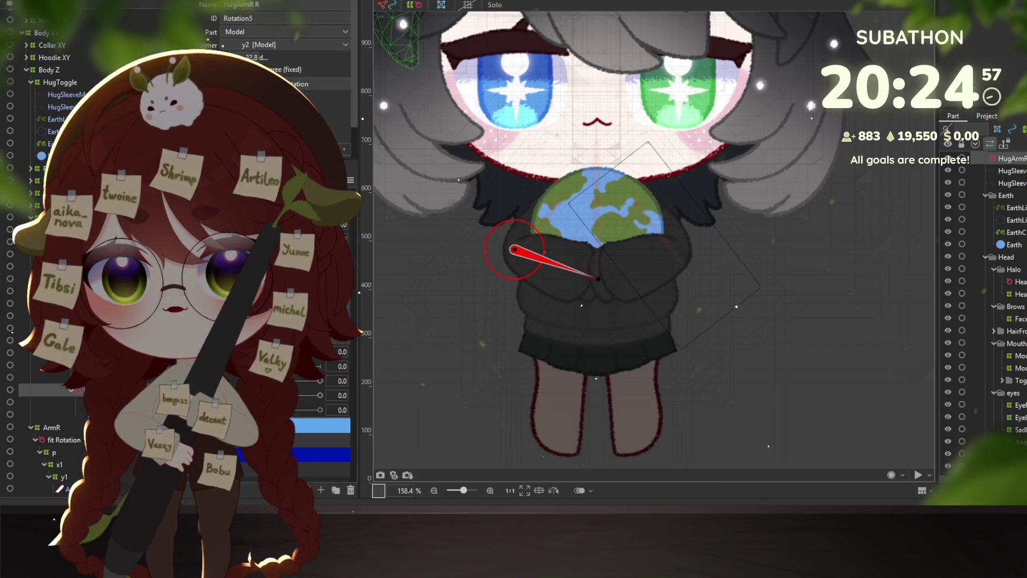
scroll(321, 395, down, 1)
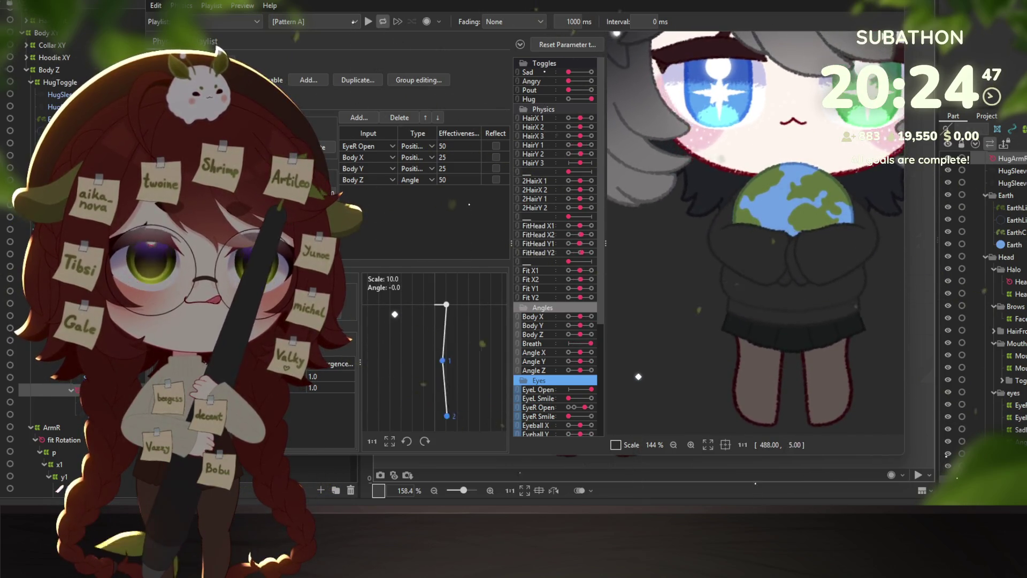
key(Escape)
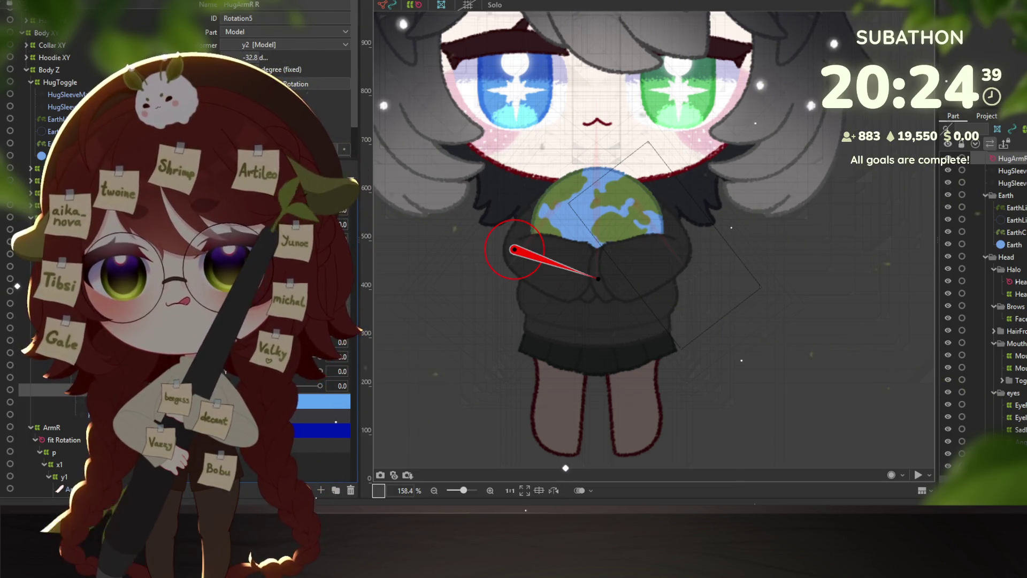
- Deselect HugArmR R and glance at the physics preview again before returning to the canvas
key(Escape)
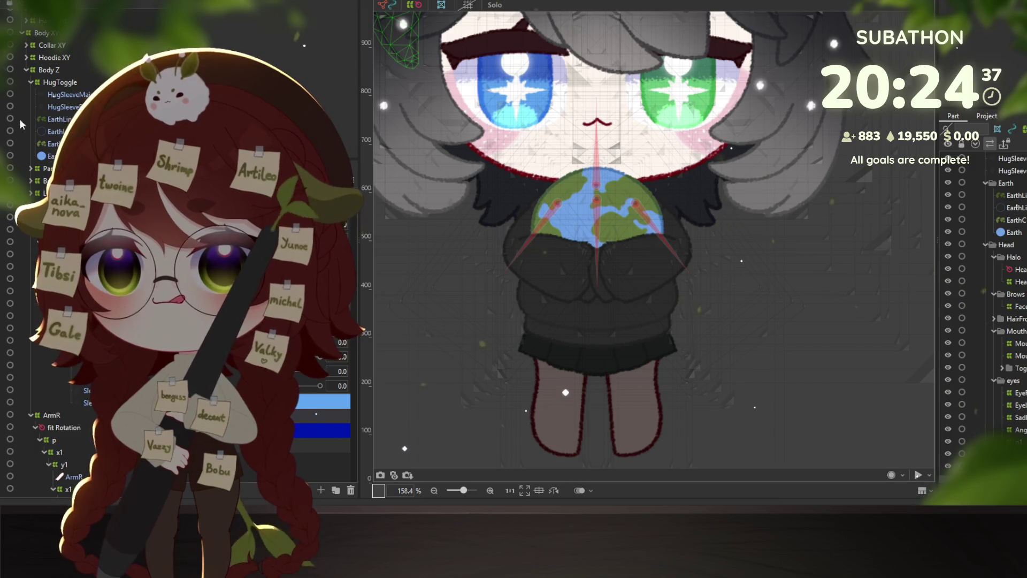
key(alt+Tab)
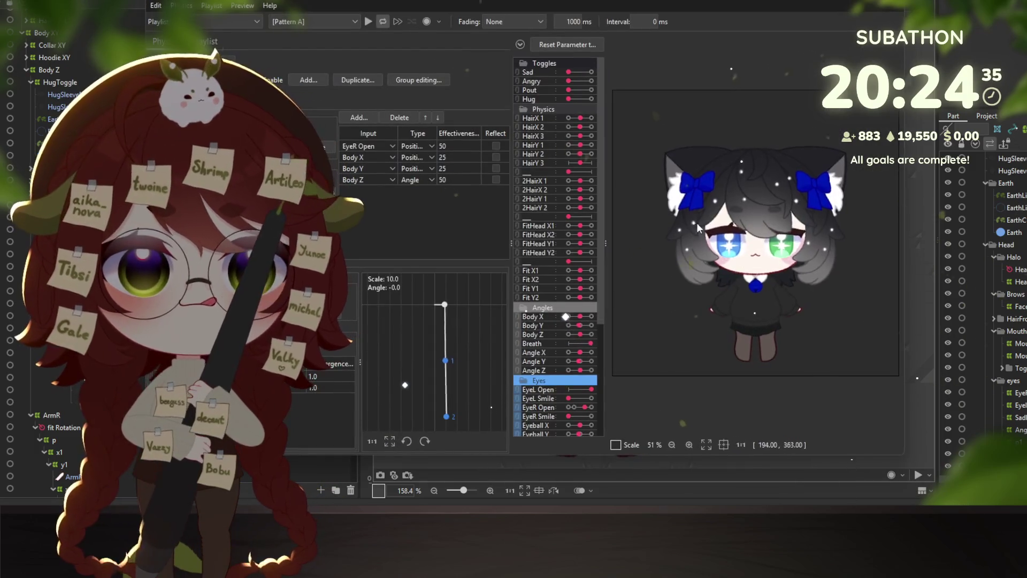
scroll(742, 340, up, 6)
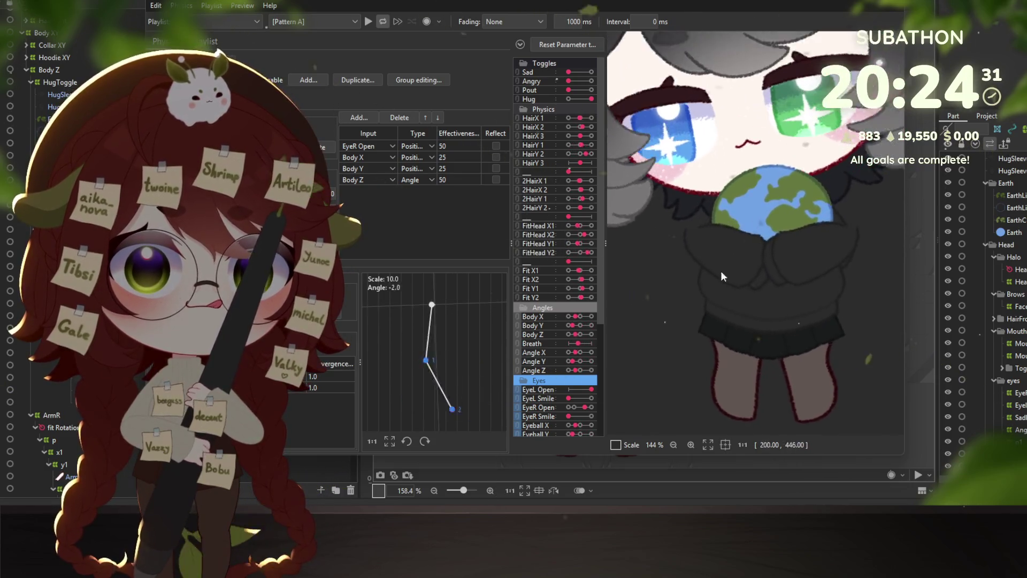
key(alt+Tab)
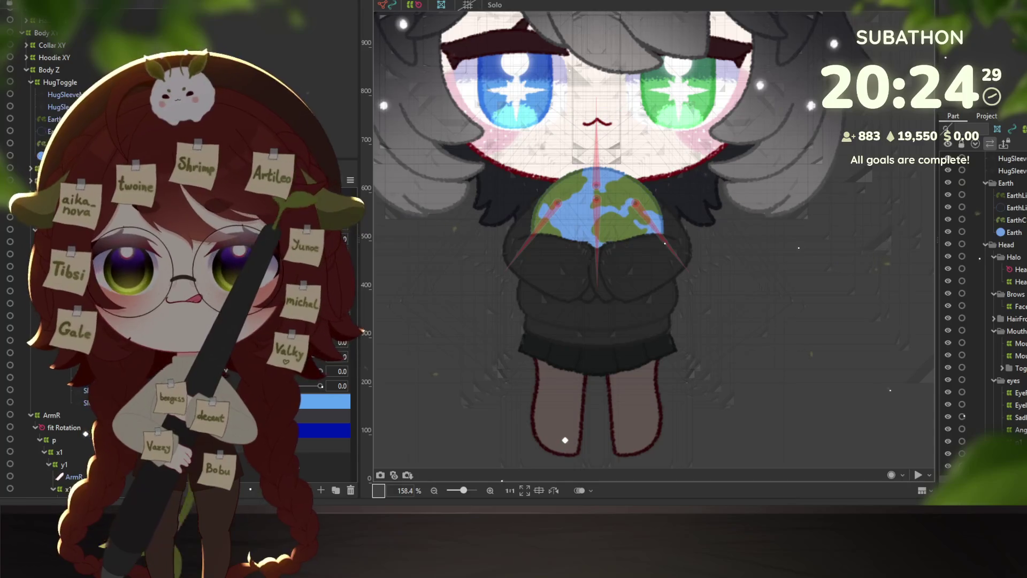
- Select HugSleeveBotR and parent it and HugSleeveMainR under the y2 deformer
click(565, 366)
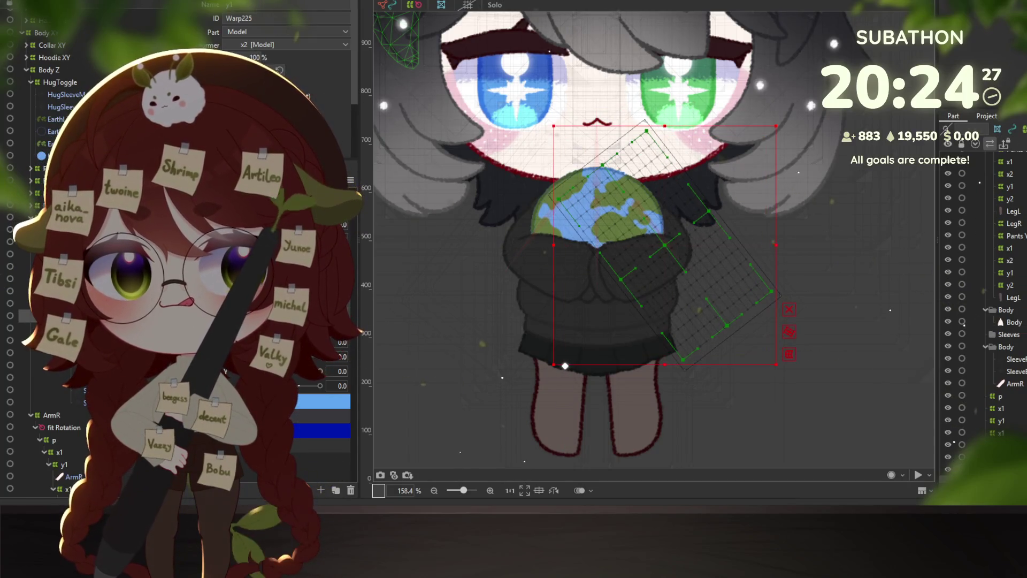
click(565, 310)
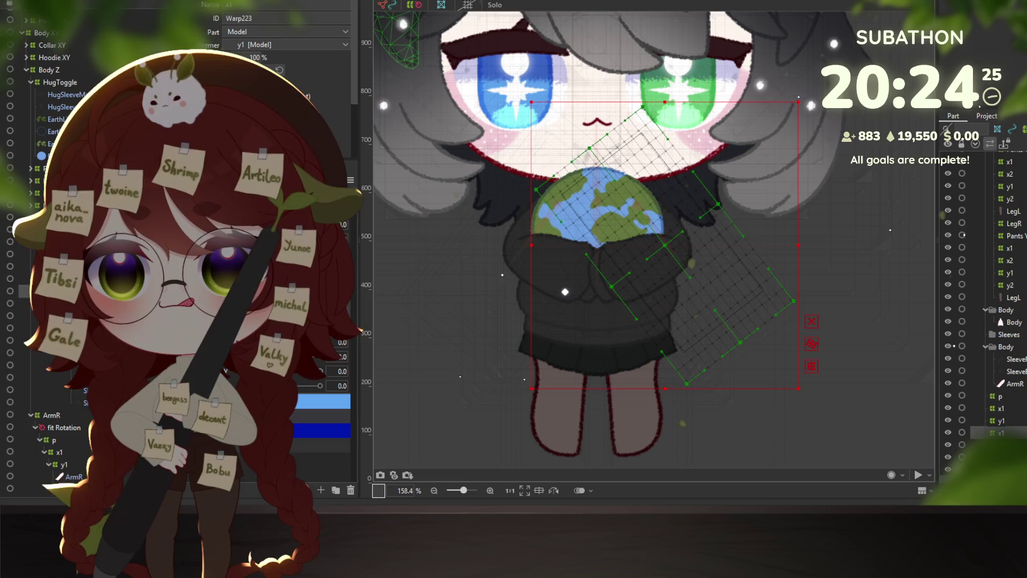
click(565, 267)
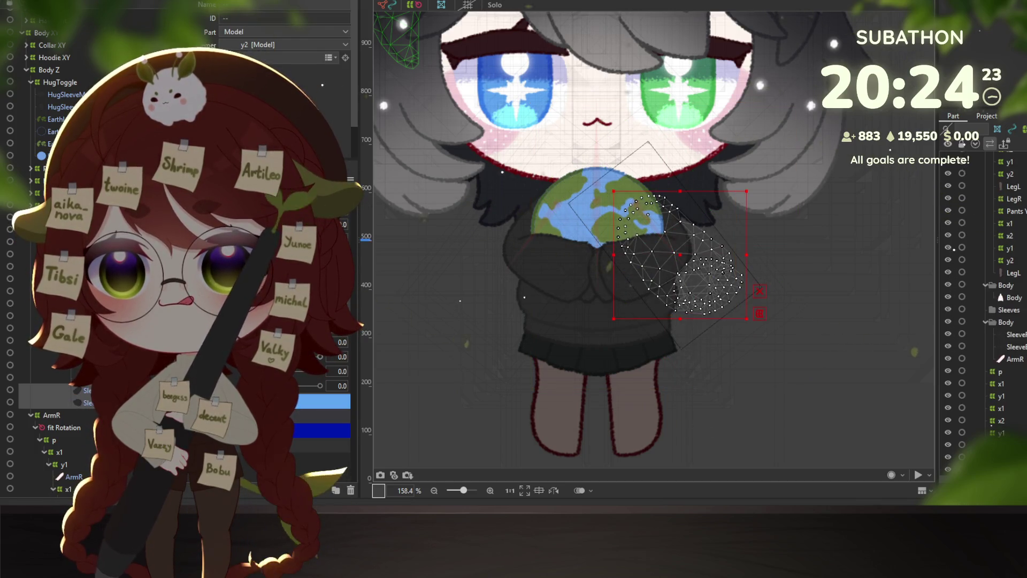
click(621, 214)
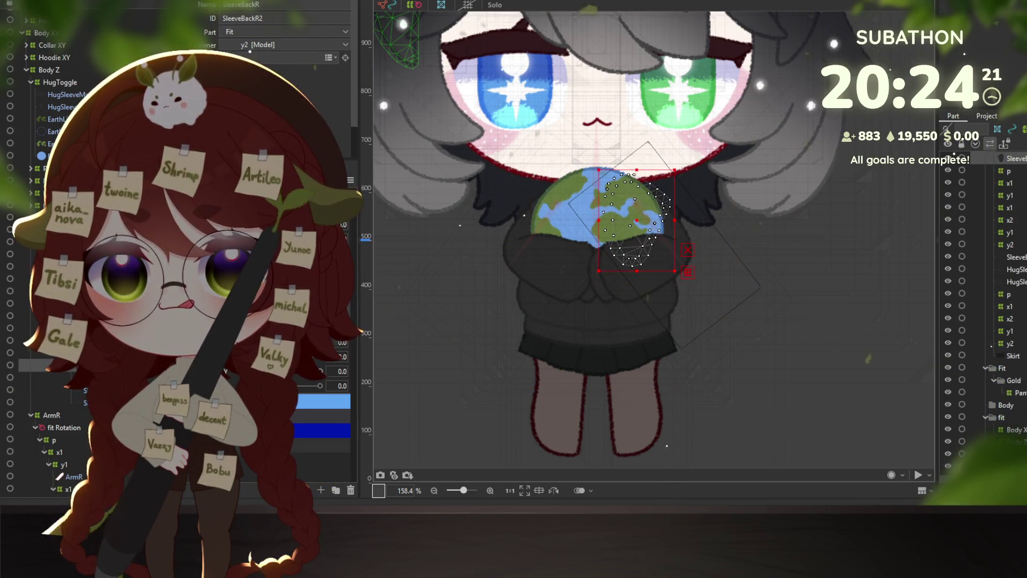
click(583, 273)
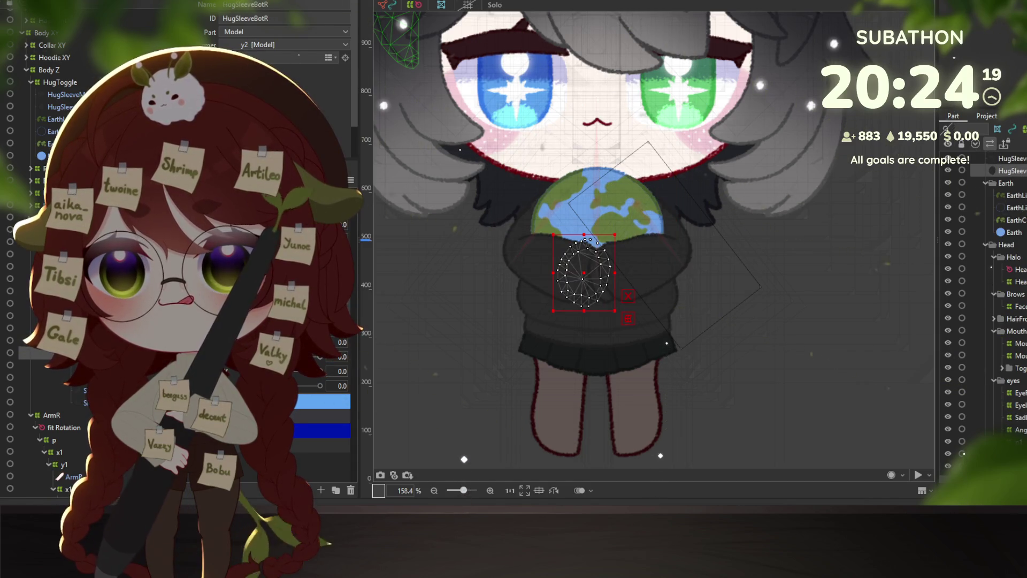
shift+click(524, 263)
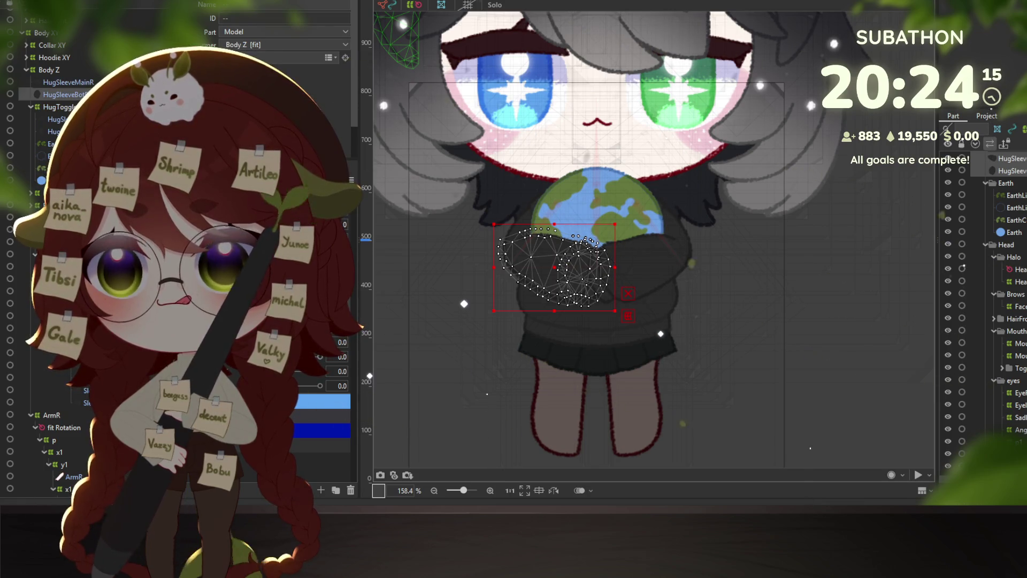
scroll(58, 214, up, 1)
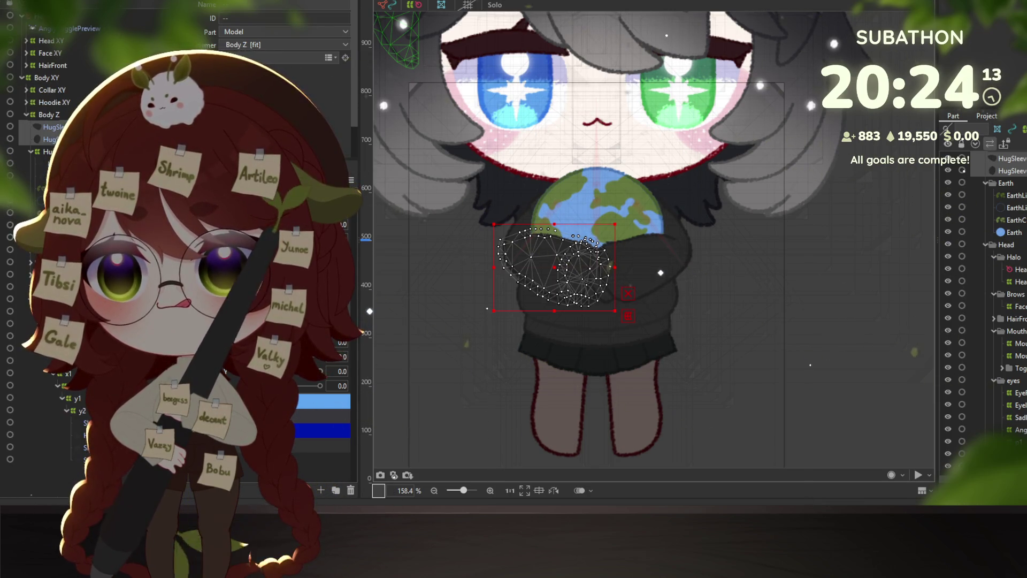
click(583, 272)
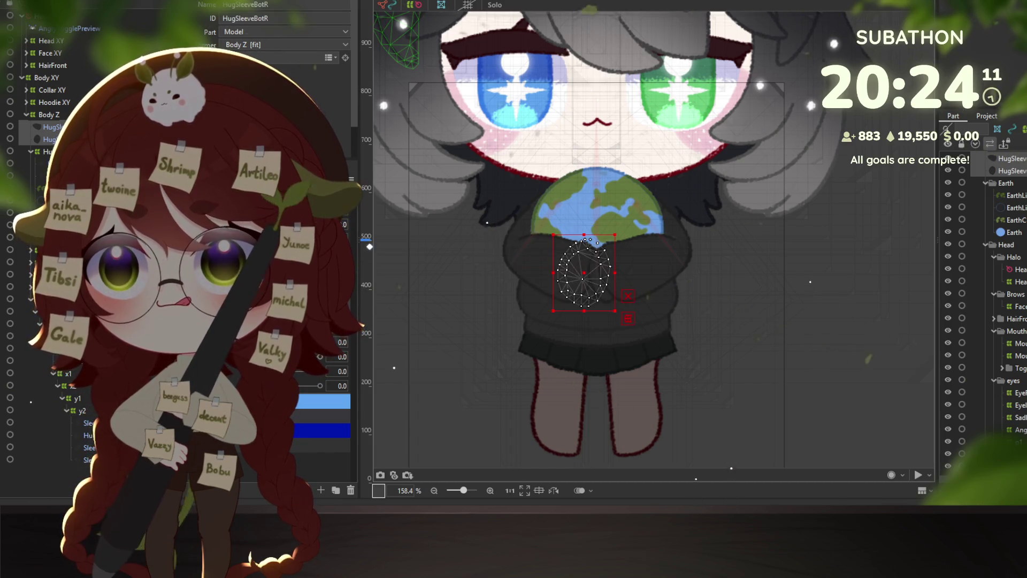
drag(84, 413, 83, 411)
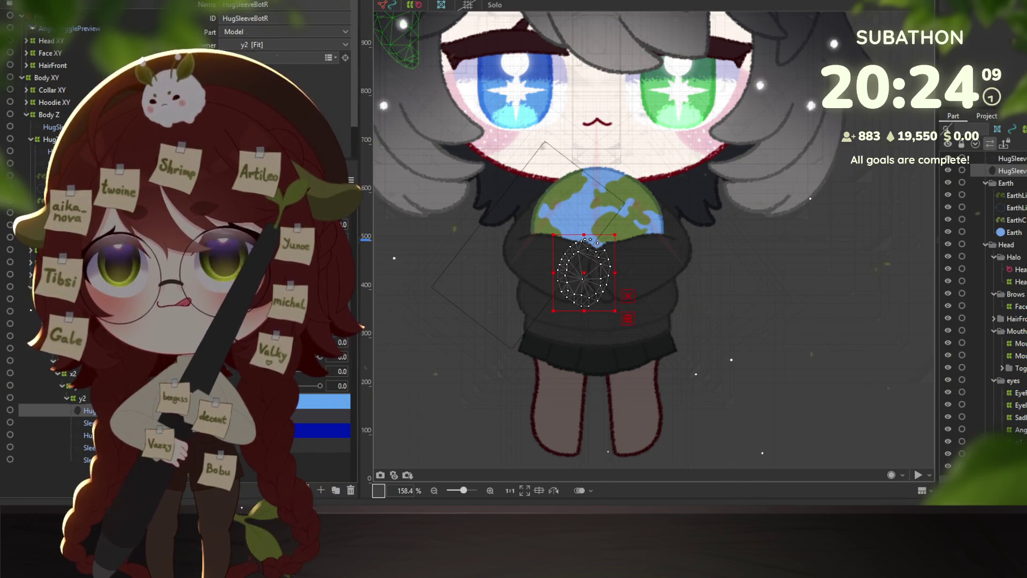
drag(58, 128, 83, 409)
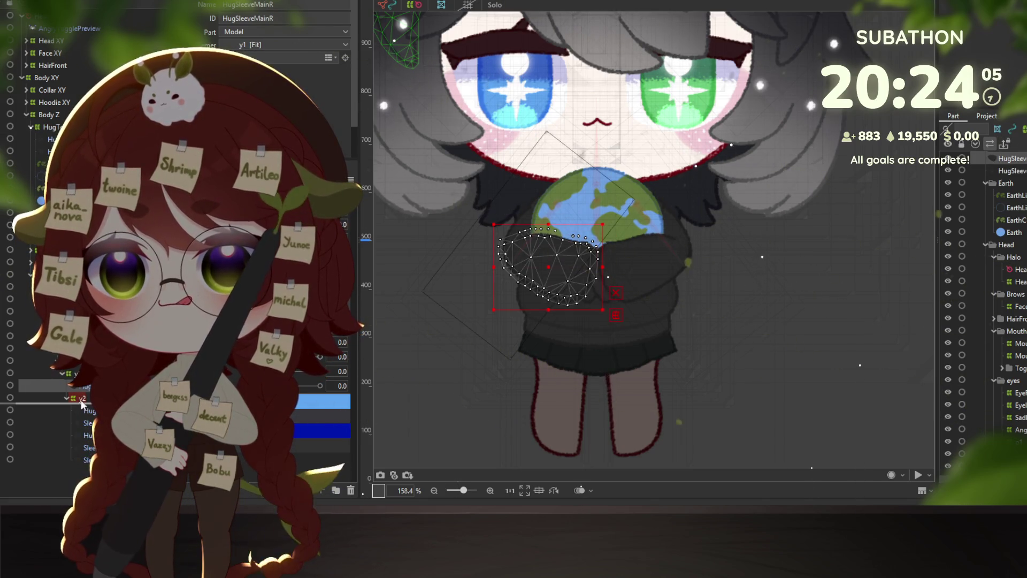
- Sway the model in the physics preview to test sleeve motion, then return
key(alt+Tab)
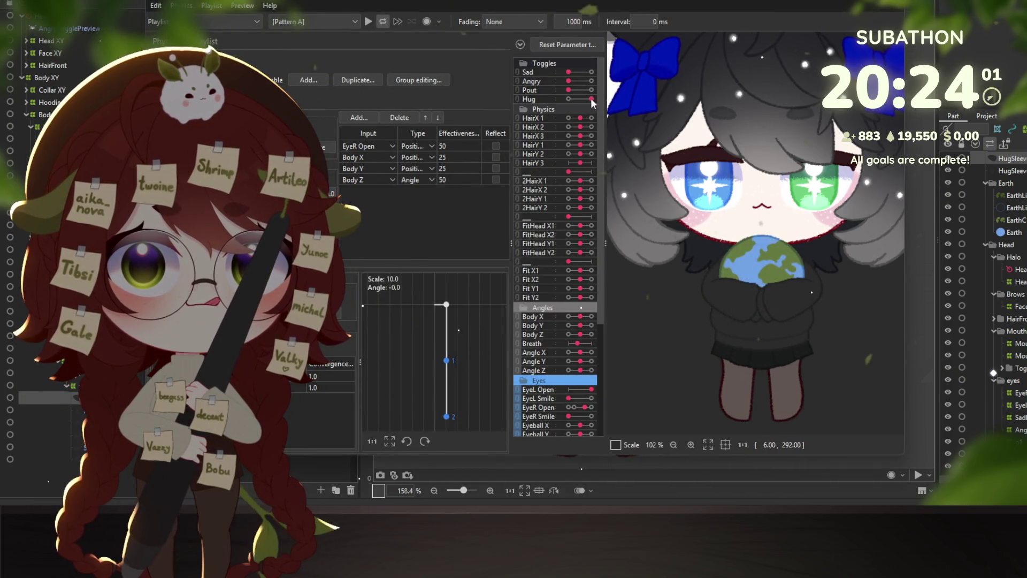
mouse_move(653, 139)
mouse_down()
mouse_move(718, 141)
mouse_move(696, 306)
mouse_move(704, 368)
mouse_move(749, 268)
mouse_move(730, 231)
mouse_move(720, 343)
mouse_move(668, 341)
mouse_move(692, 255)
mouse_move(685, 245)
mouse_move(804, 231)
mouse_move(711, 396)
mouse_move(726, 144)
mouse_move(726, 282)
mouse_up()
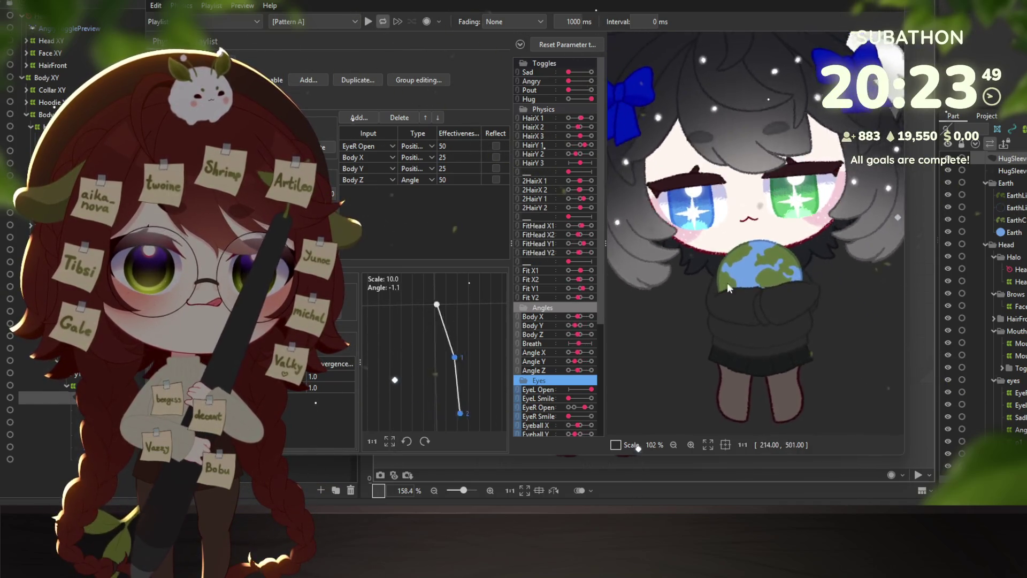
click(889, 4)
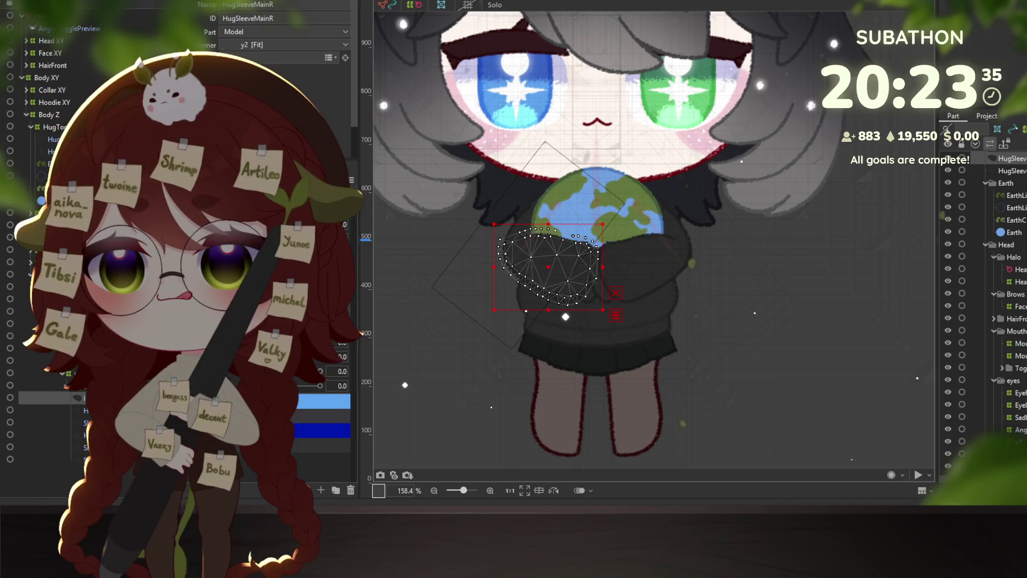
- Move both HugSleeveMain meshes under the HugToggle deformer
shift+click(584, 270)
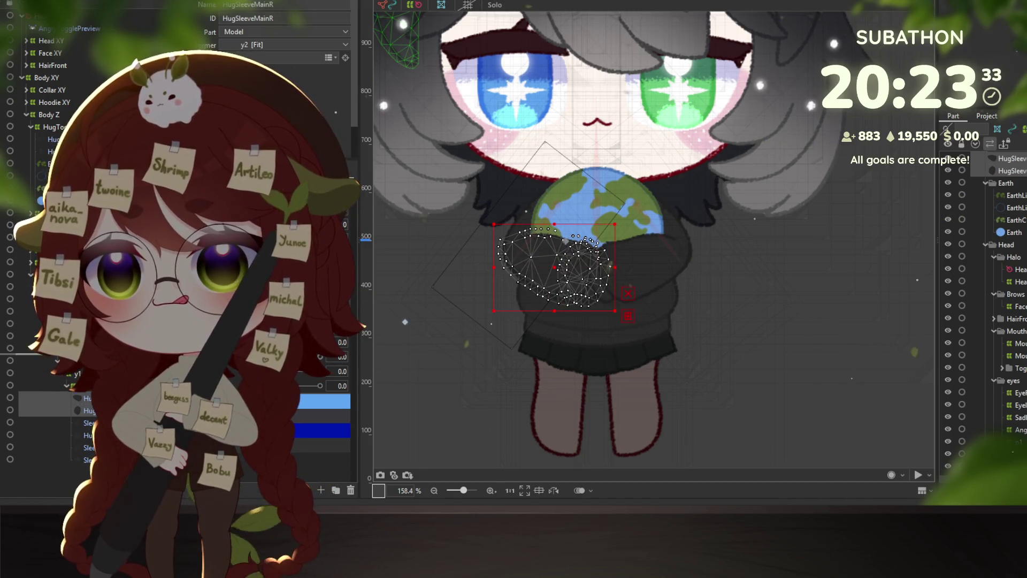
drag(57, 133, 57, 134)
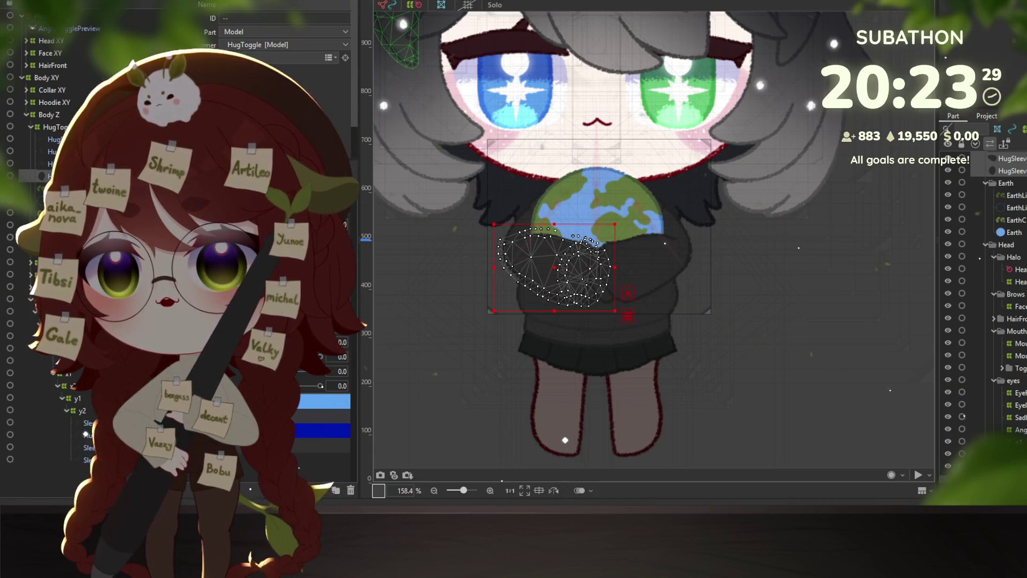
click(85, 421)
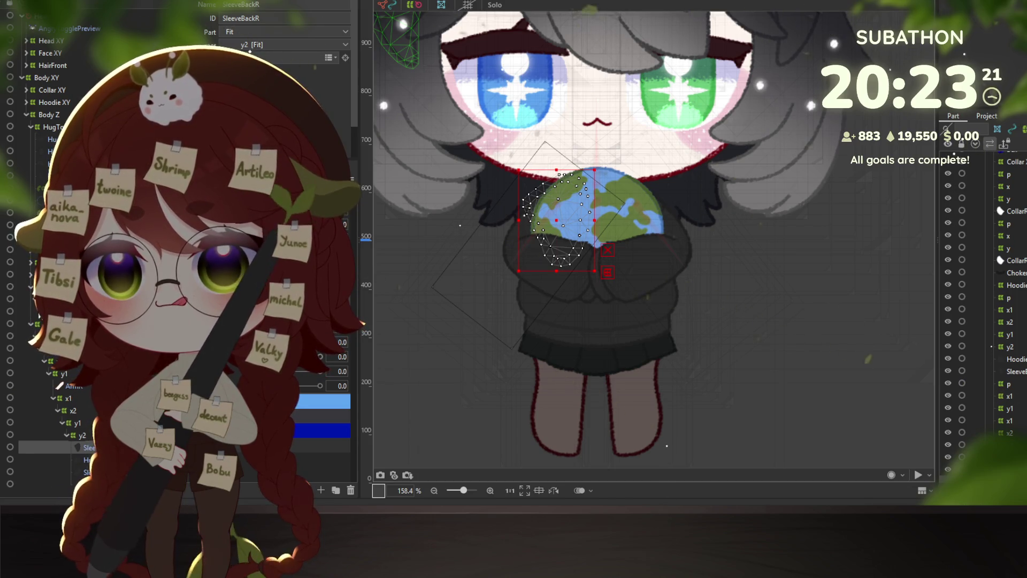
- Select the SleeveBackR2 sleeve meshes on the globe and apply Ctrl+D to them
right_click(51, 312)
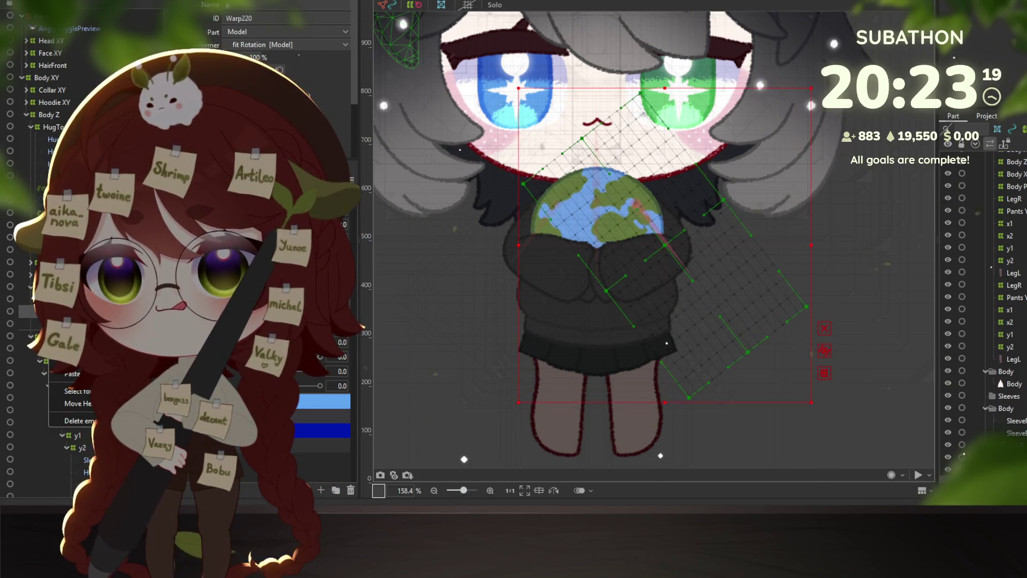
click(637, 220)
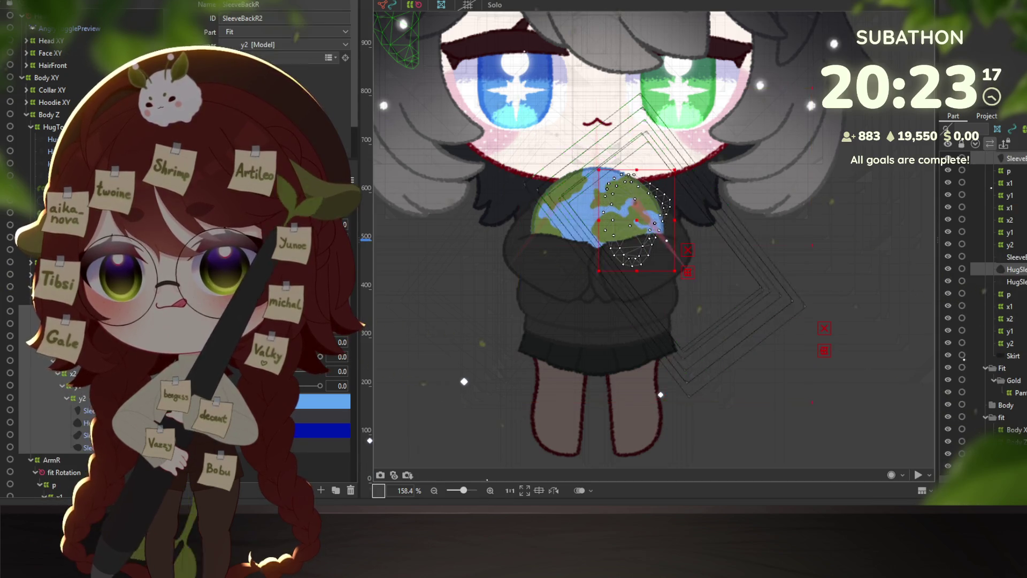
ctrl+click(963, 259)
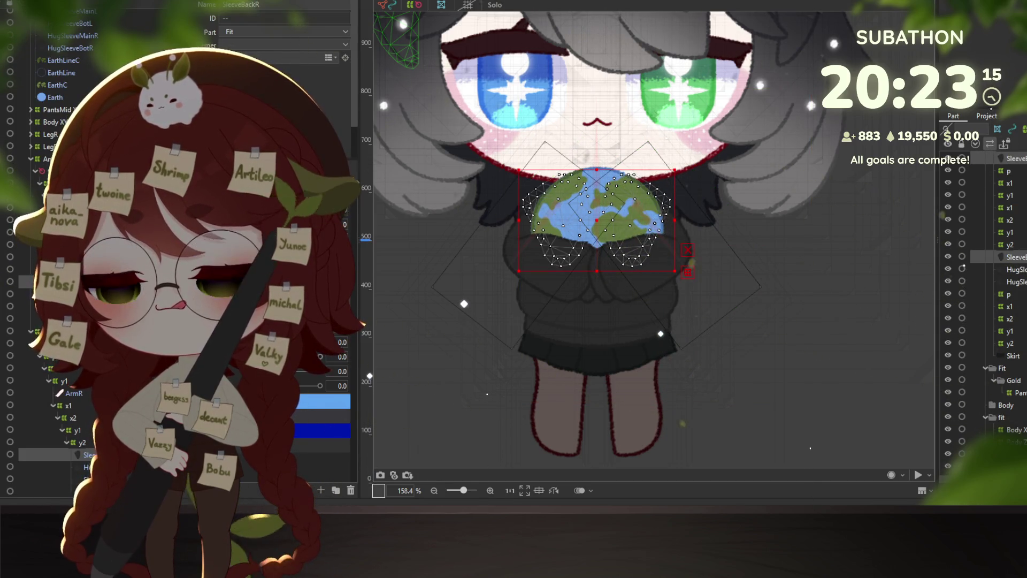
key(ctrl+d)
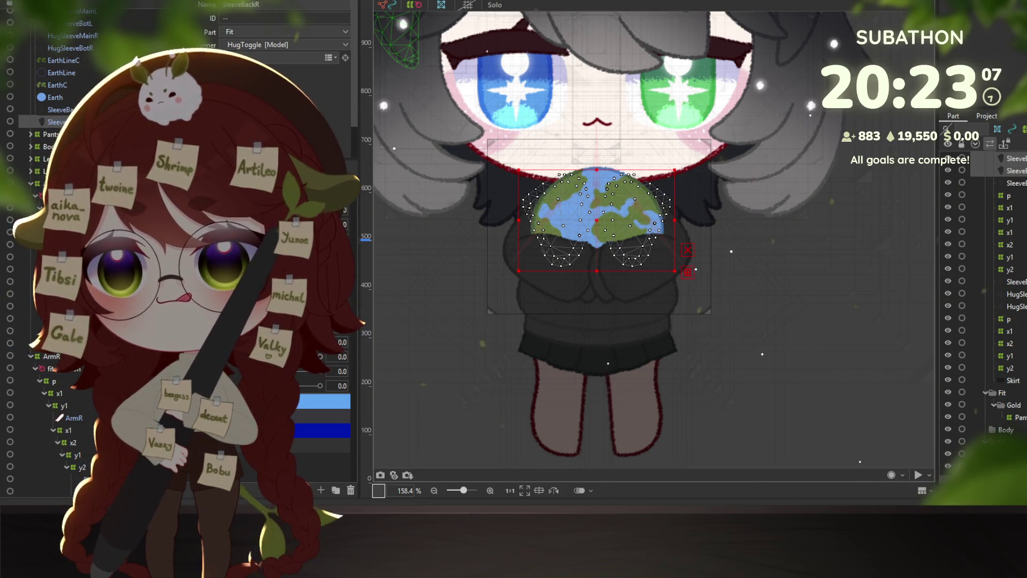
- Multi-select the ArmR, left arm and remaining sleeve meshes
click(696, 269)
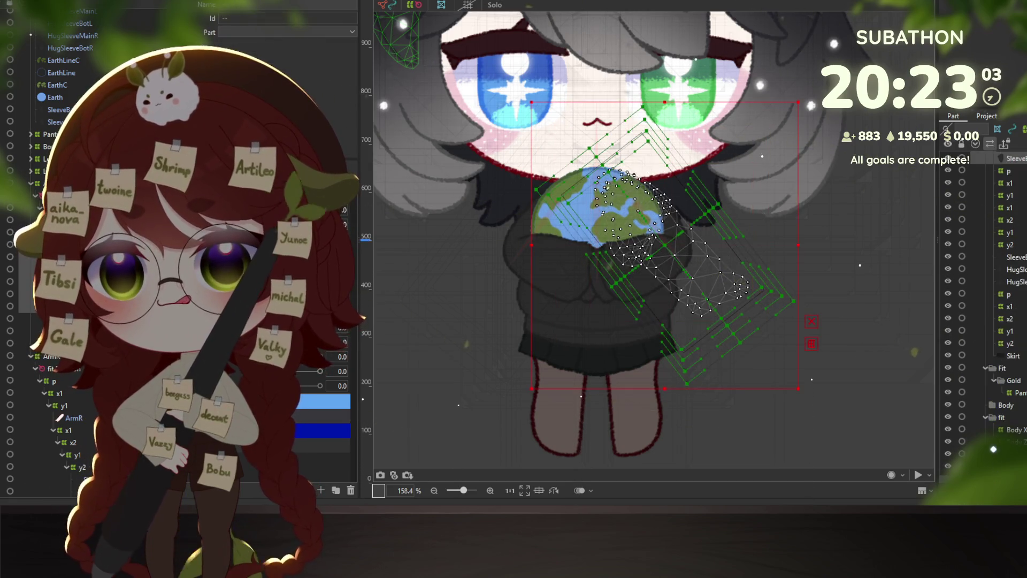
shift+click(623, 206)
shift+click(674, 268)
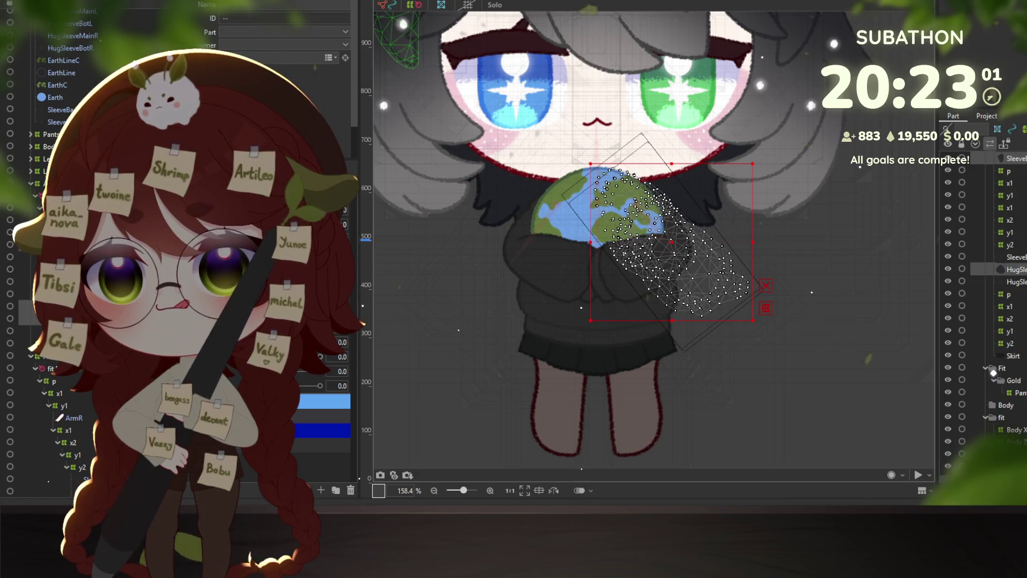
ctrl+click(75, 393)
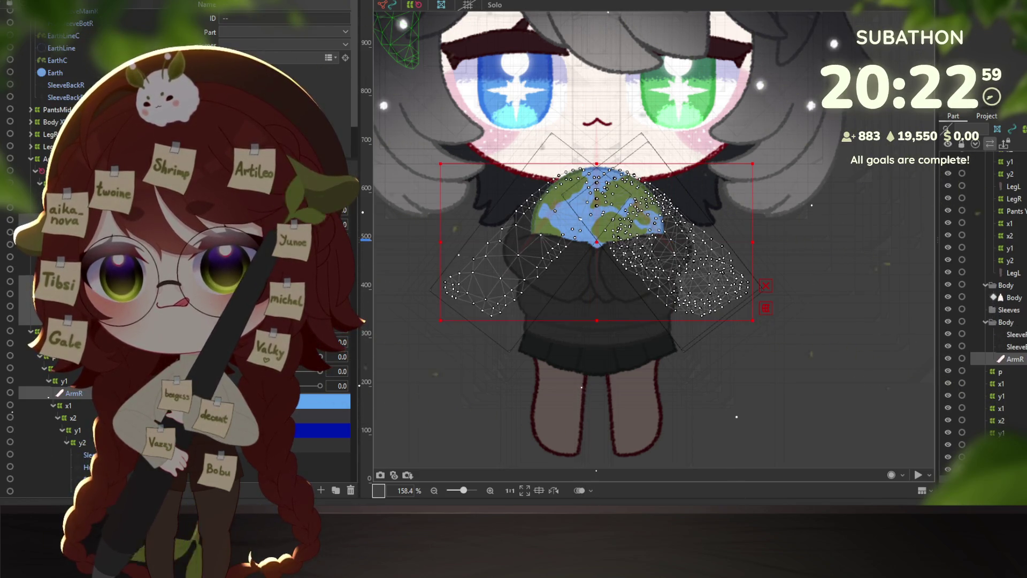
ctrl+click(86, 454)
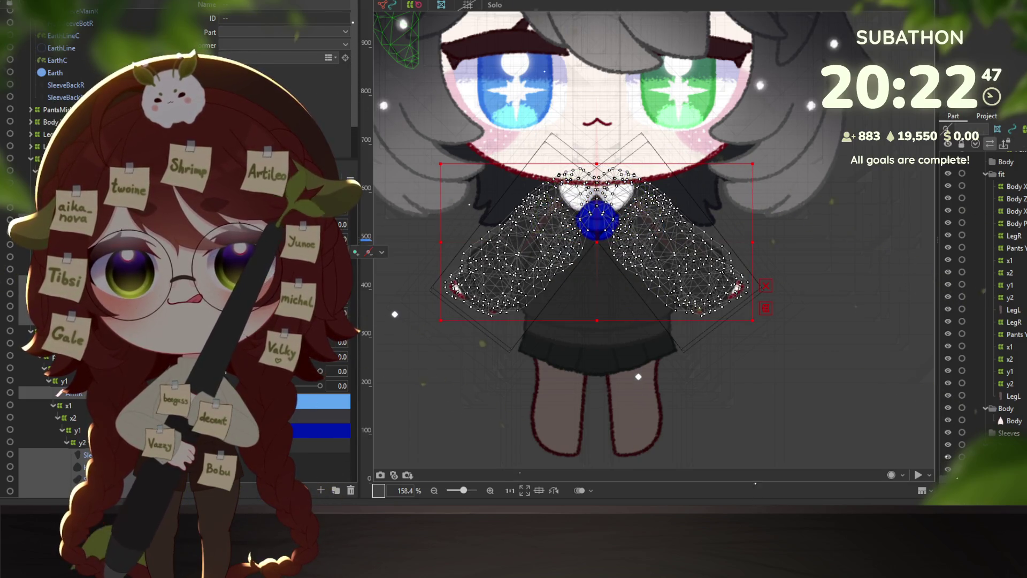
click(74, 393)
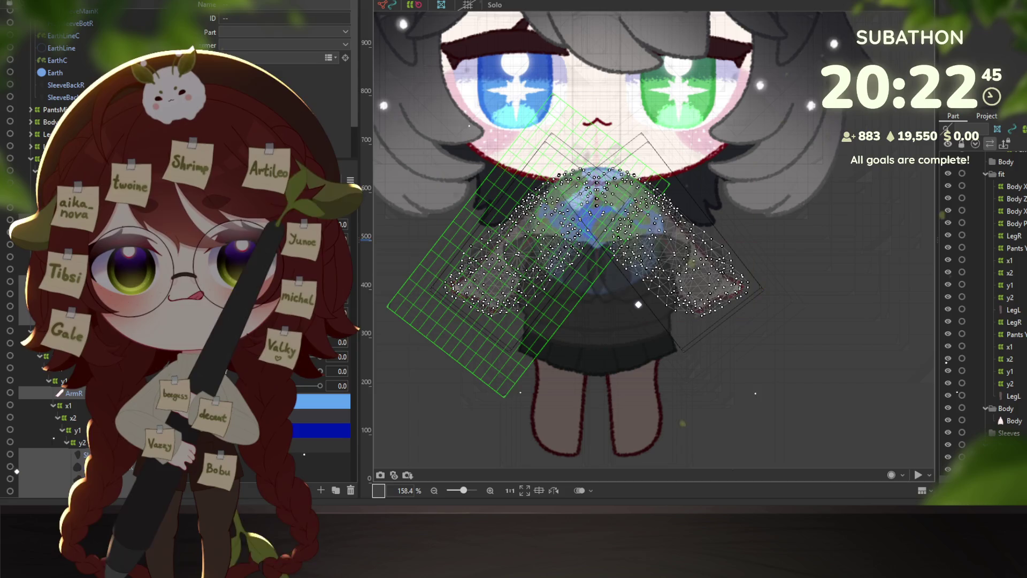
scroll(589, 300, down, 3)
scroll(589, 301, up, 3)
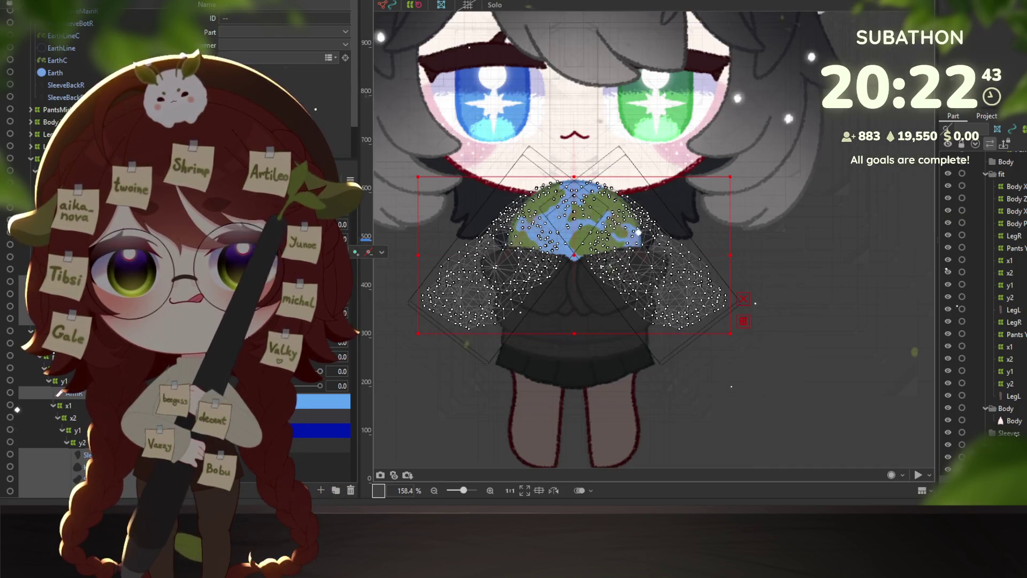
click(78, 97)
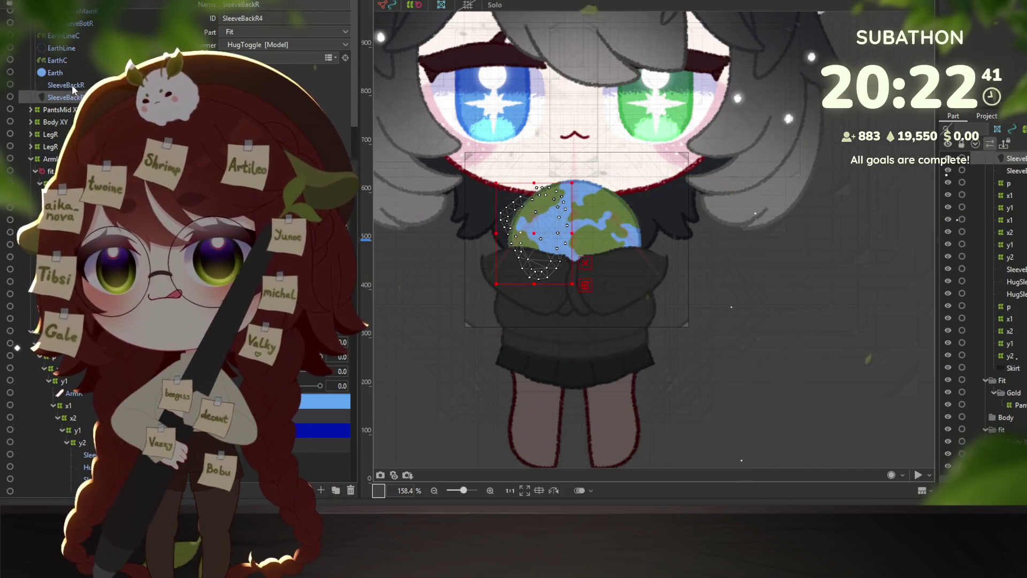
ctrl+click(72, 85)
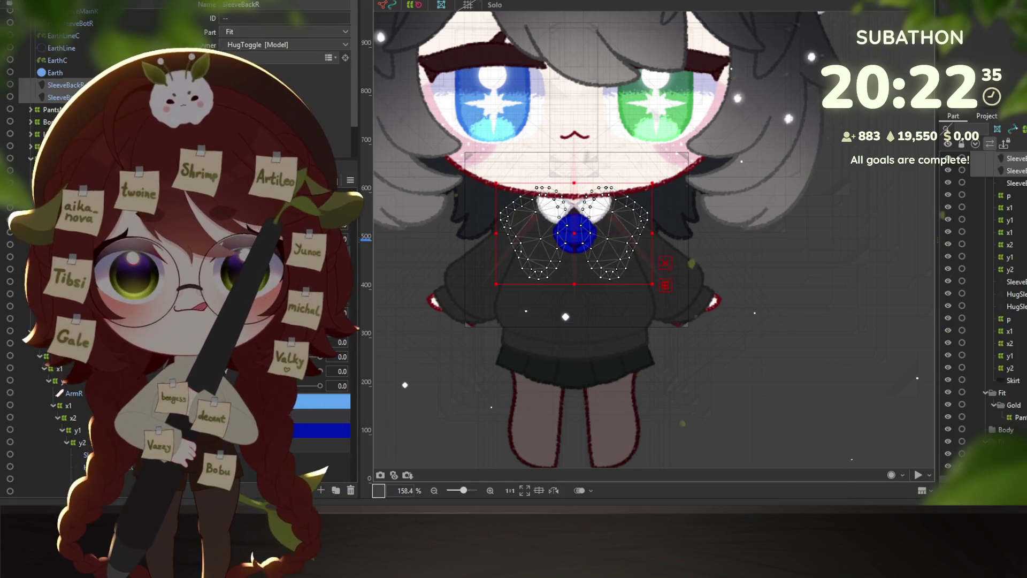
scroll(505, 230, up, 5)
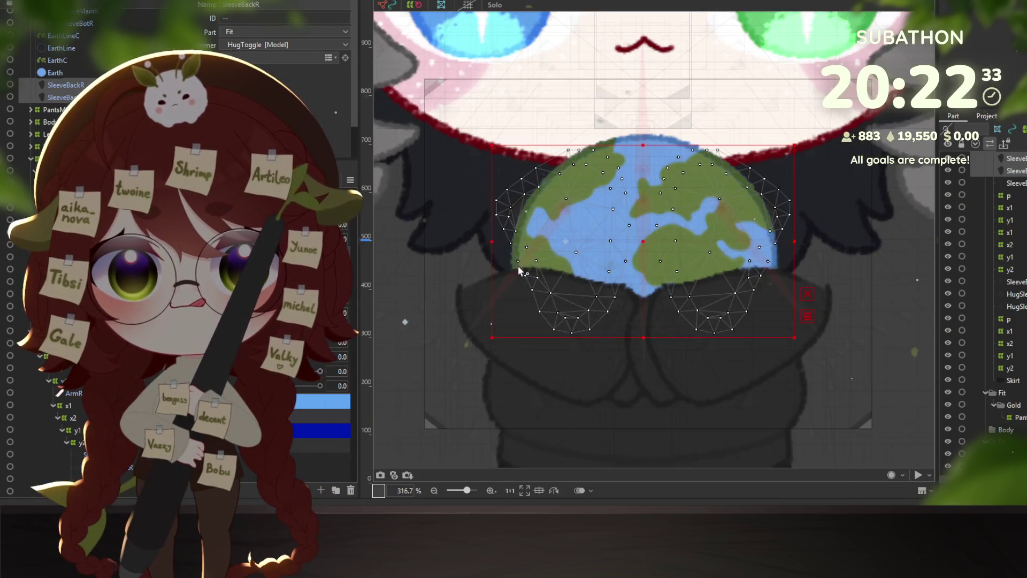
scroll(58, 98, up, 2)
click(66, 79)
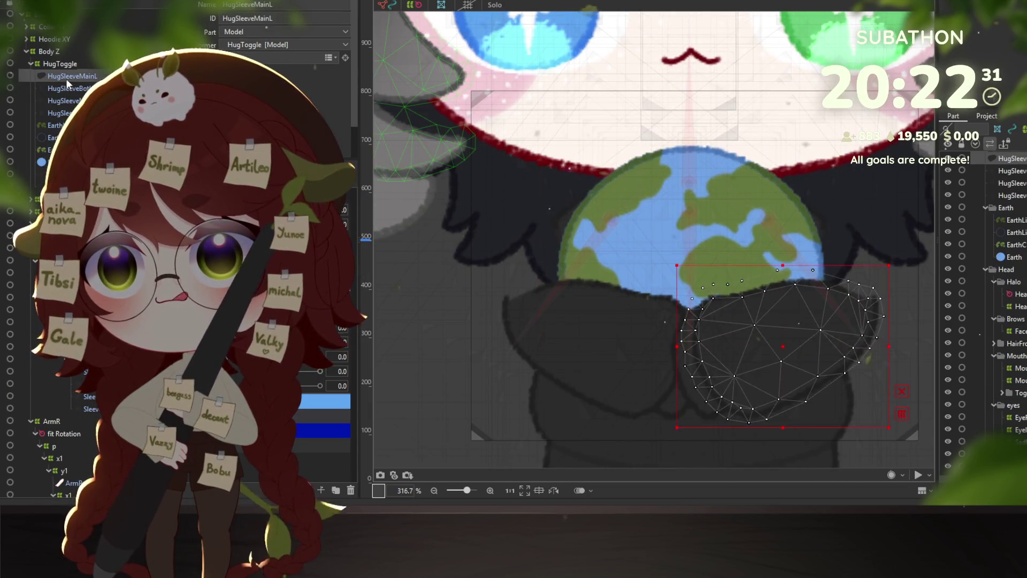
click(69, 88)
click(69, 100)
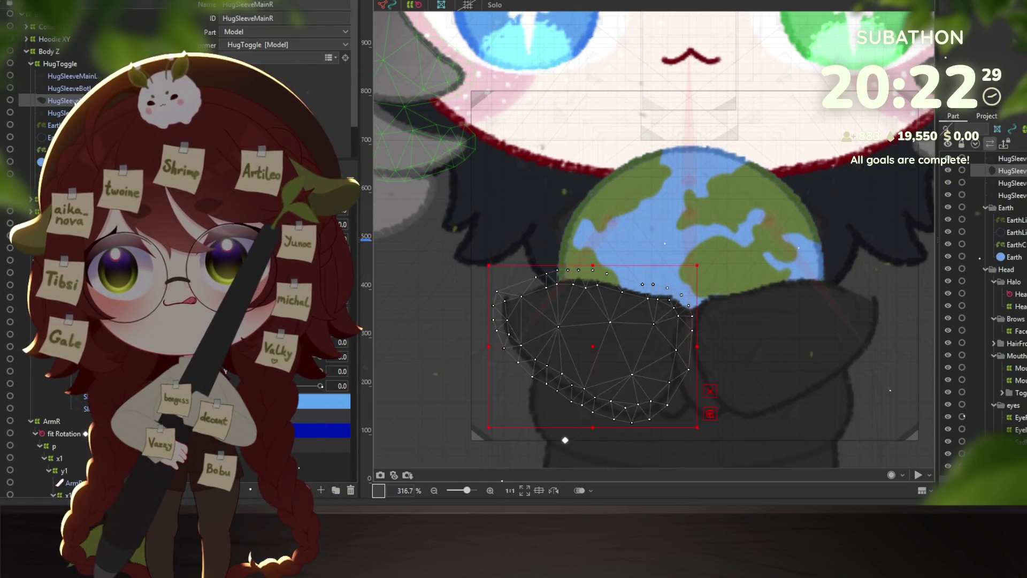
click(69, 113)
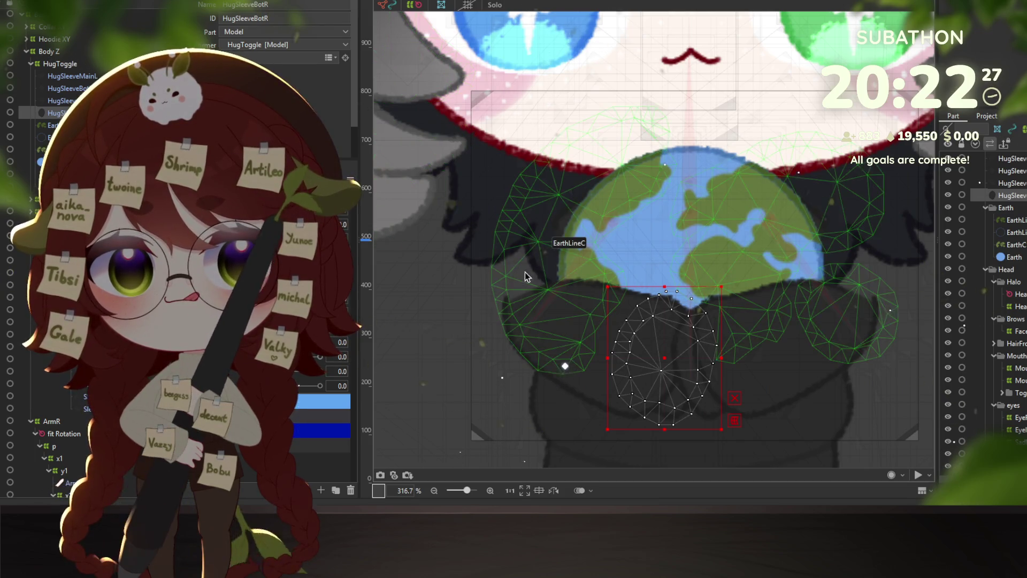
click(69, 384)
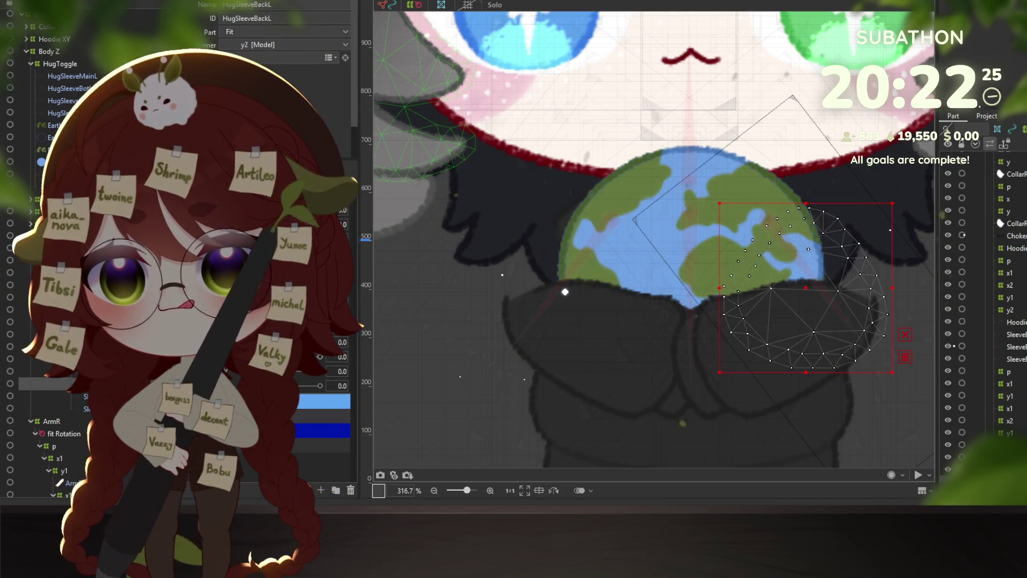
scroll(53, 267, down, 3)
ctrl+click(80, 466)
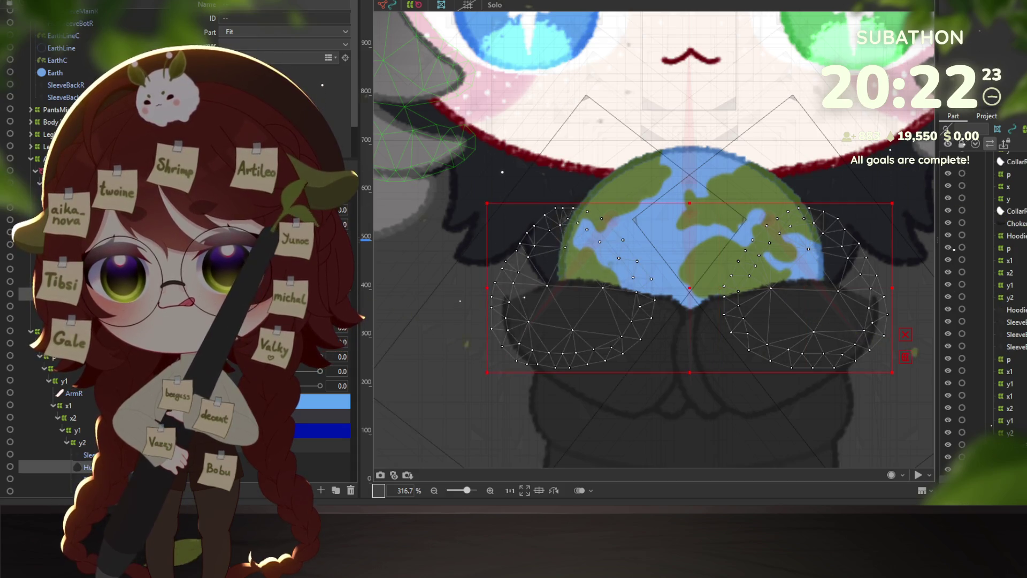
ctrl+click(80, 466)
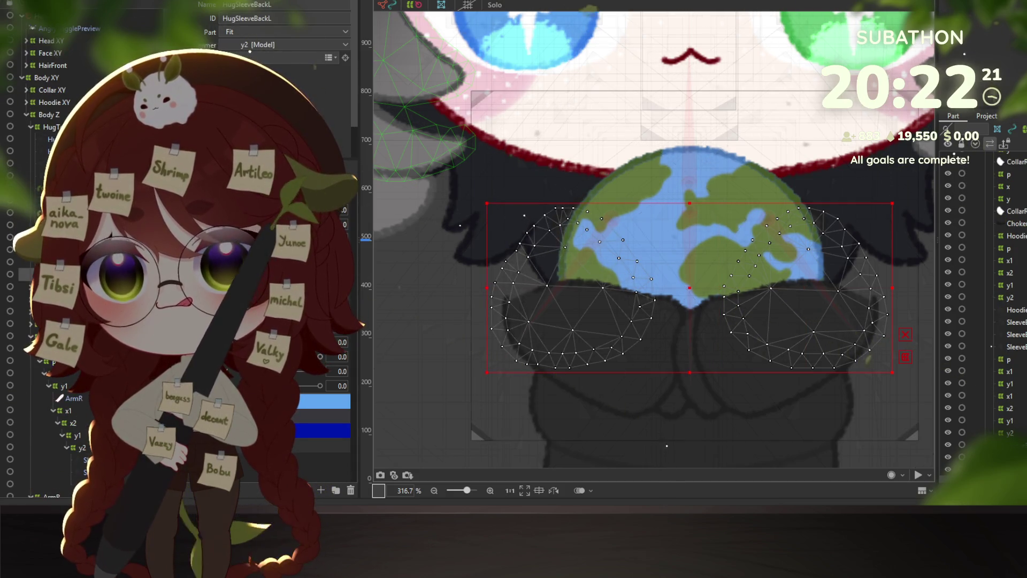
ctrl+click(81, 466)
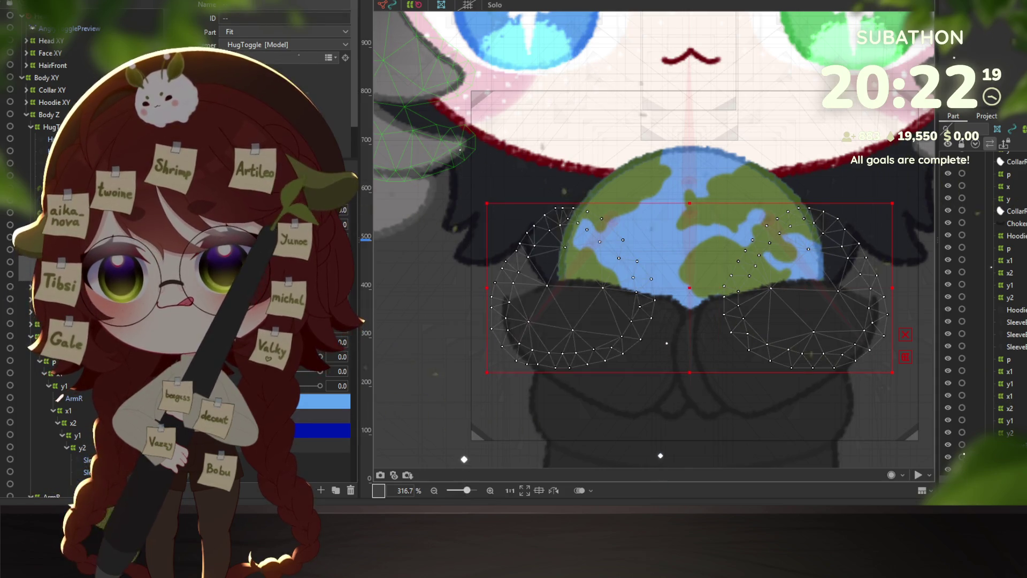
click(962, 408)
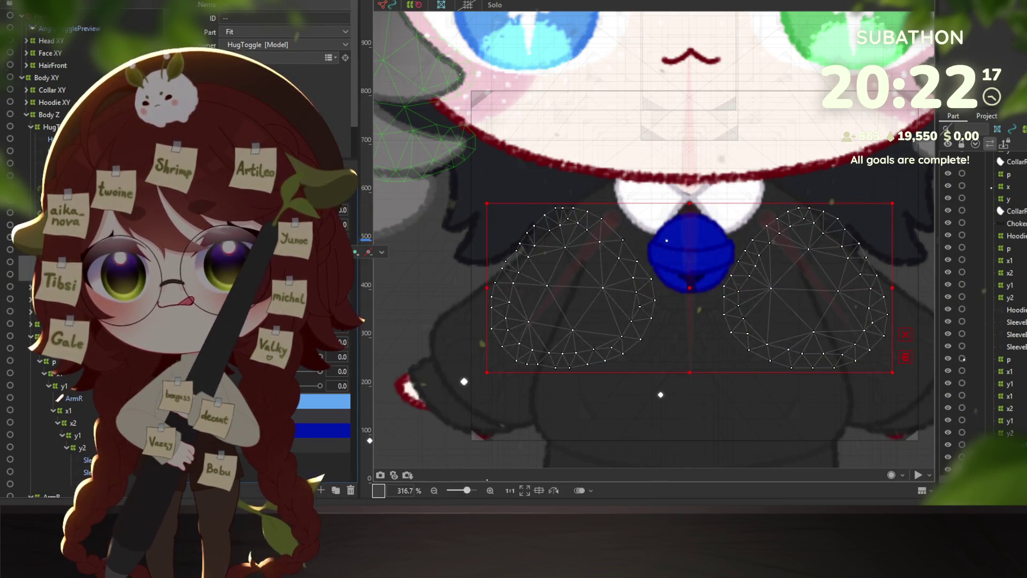
click(962, 310)
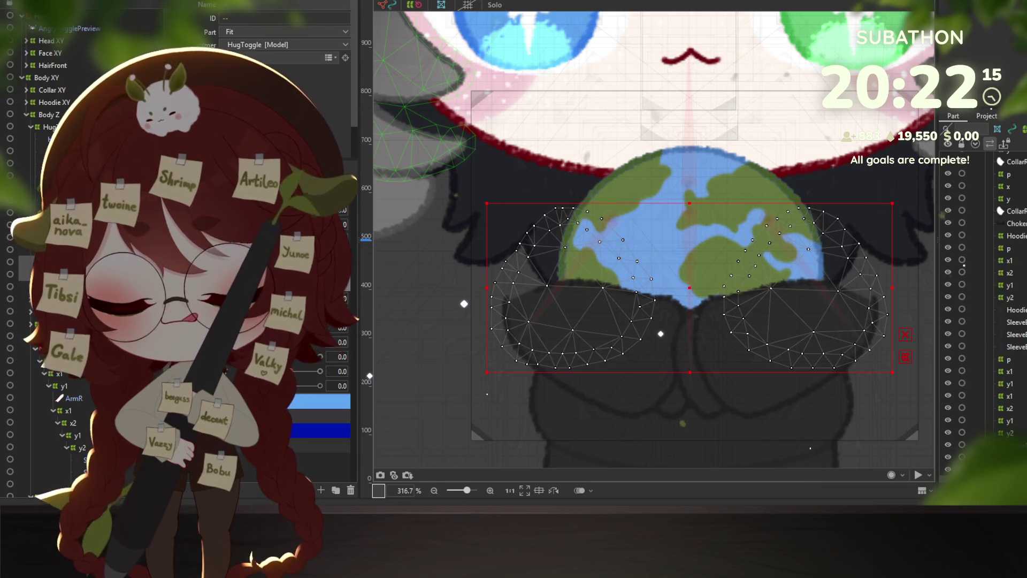
click(963, 219)
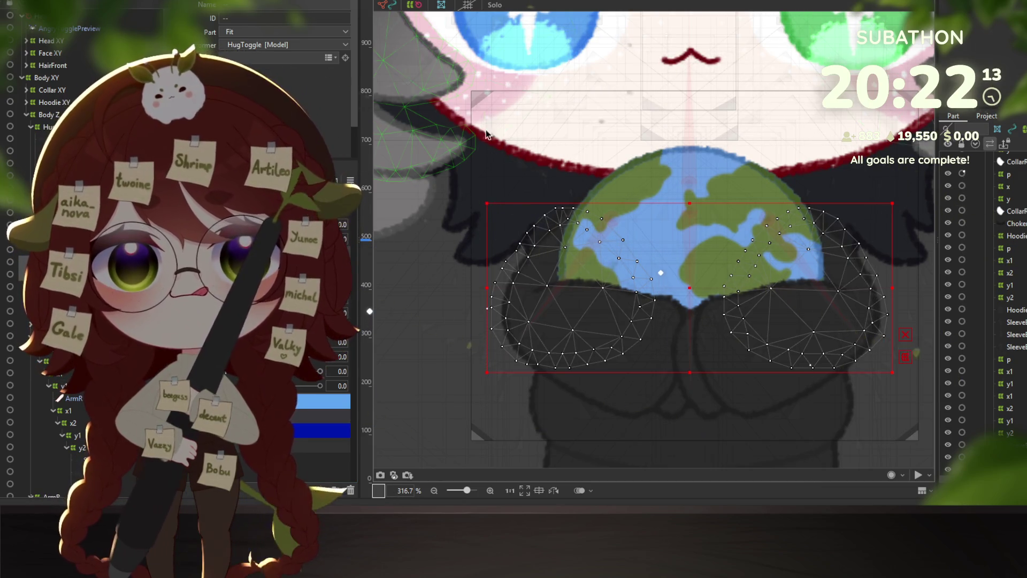
scroll(610, 177, up, 2)
scroll(610, 176, down, 2)
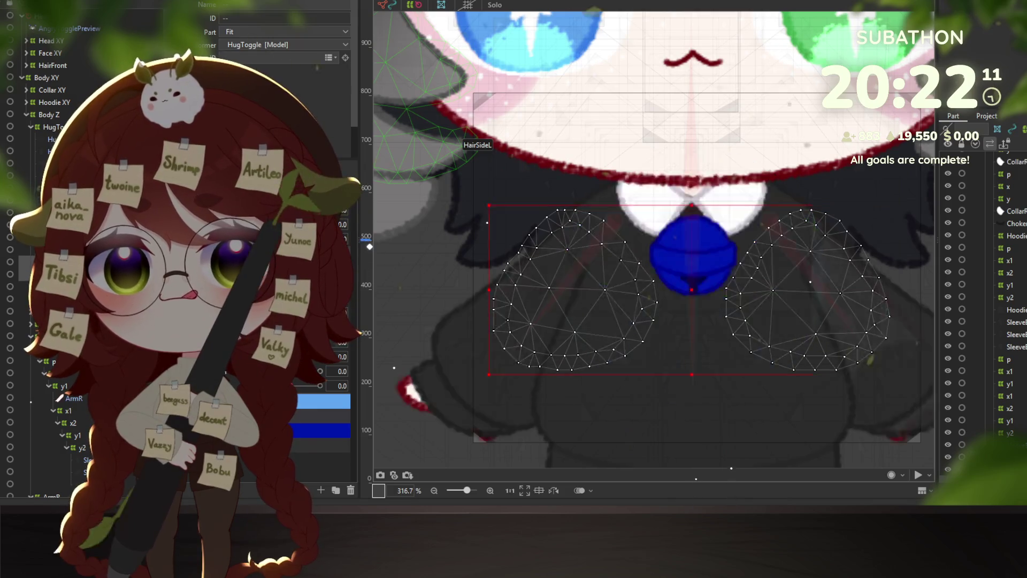
scroll(675, 306, down, 8)
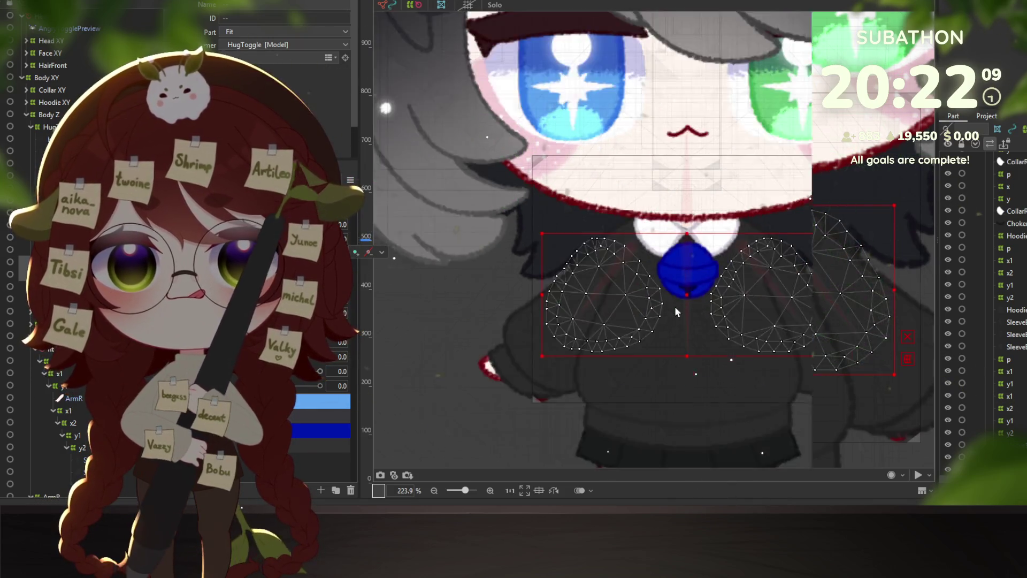
drag(734, 319, 640, 272)
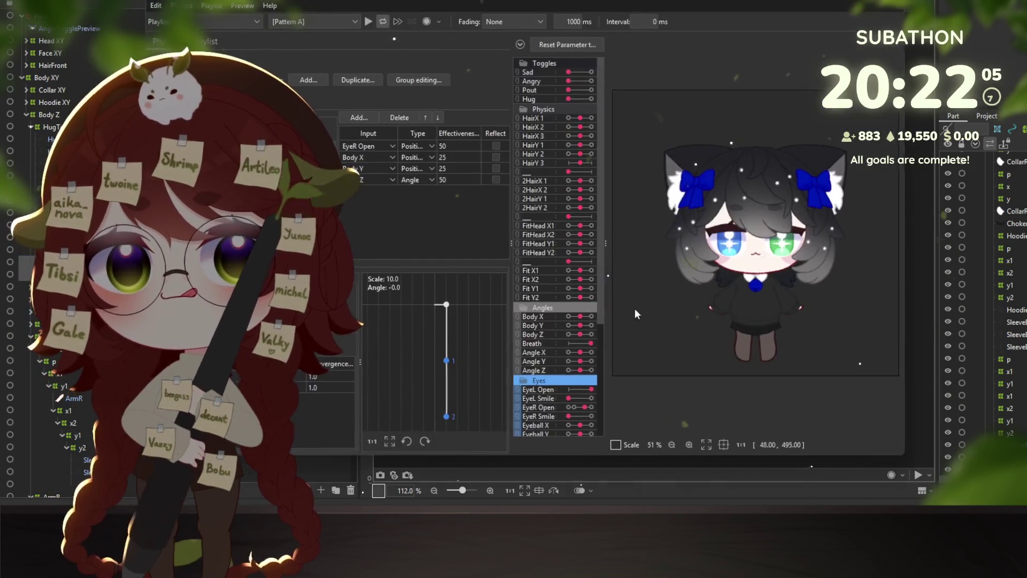
mouse_move(635, 308)
mouse_down()
mouse_move(830, 300)
mouse_move(634, 269)
mouse_move(667, 224)
mouse_move(813, 264)
mouse_move(694, 203)
mouse_move(763, 294)
mouse_move(725, 245)
mouse_move(733, 400)
mouse_move(721, 242)
mouse_move(650, 244)
mouse_move(807, 240)
mouse_move(797, 237)
mouse_move(856, 48)
mouse_up()
scroll(764, 295, up, 3)
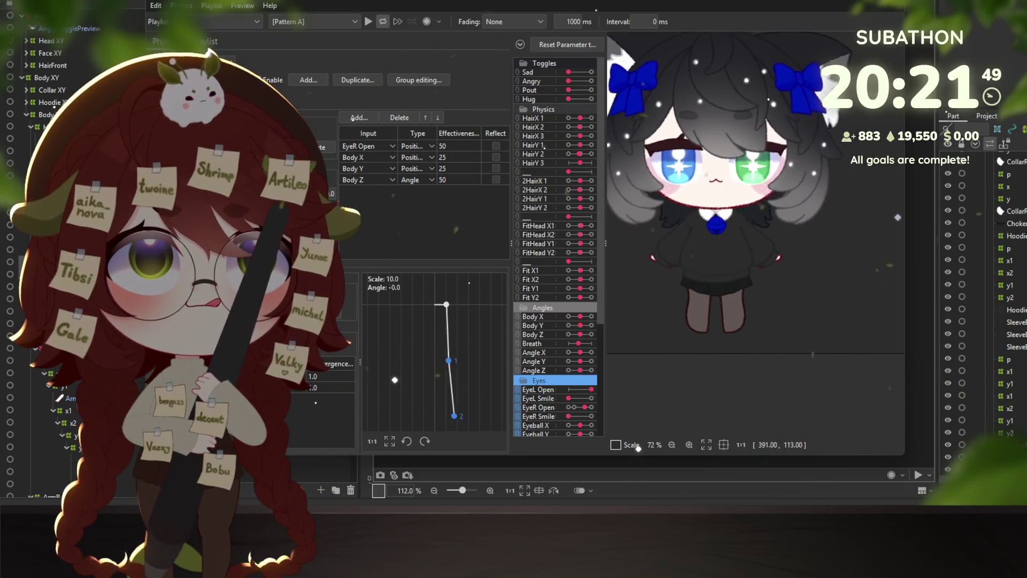
key(Escape)
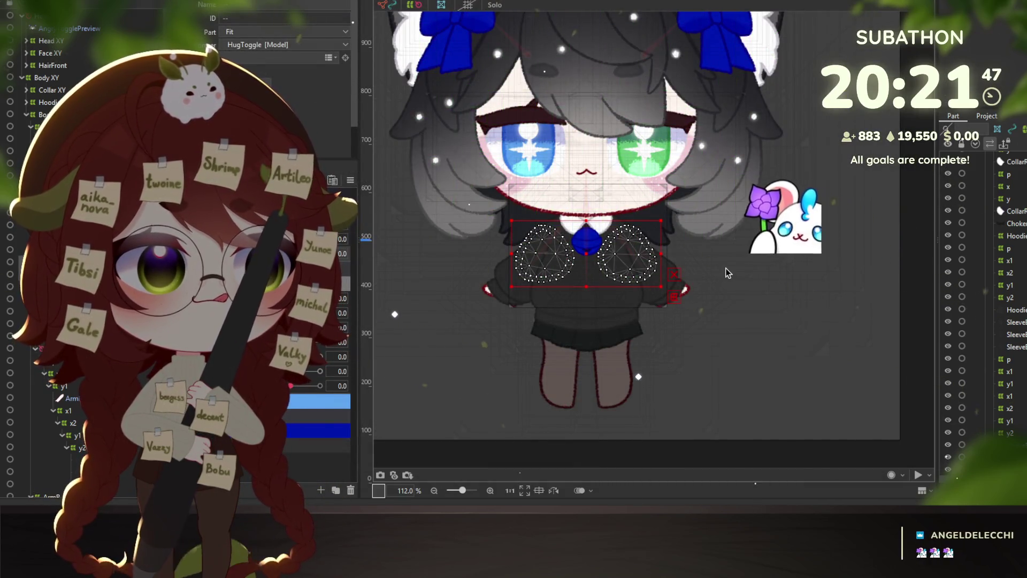
- Show the y3 warp deformer and select the Body Z warp deformer
click(59, 224)
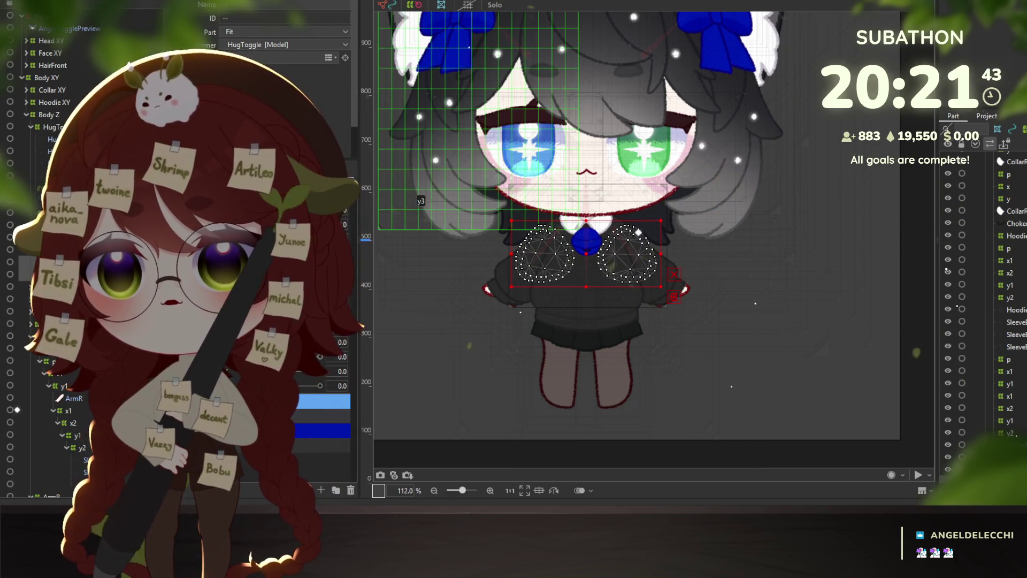
click(947, 246)
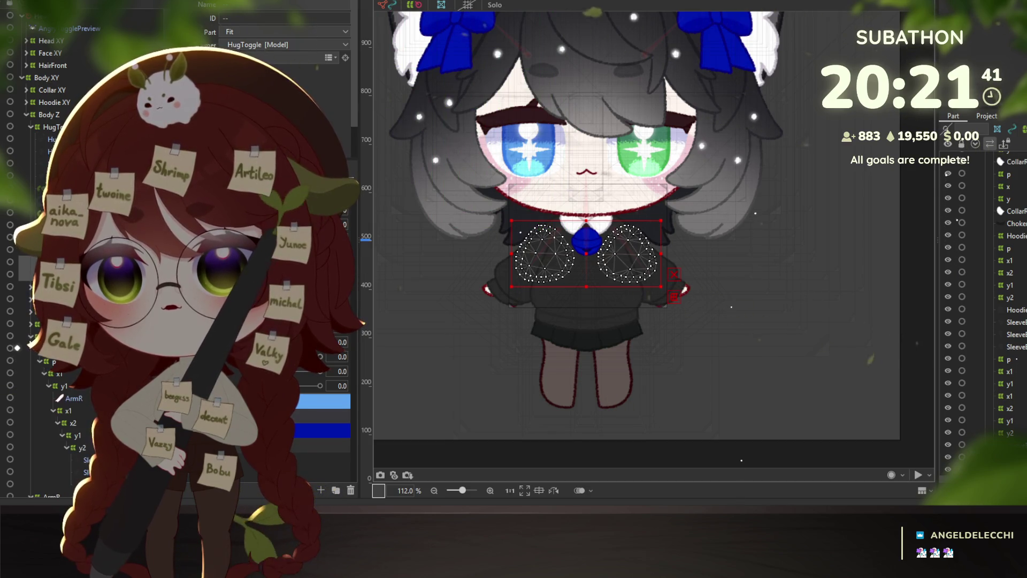
click(17, 333)
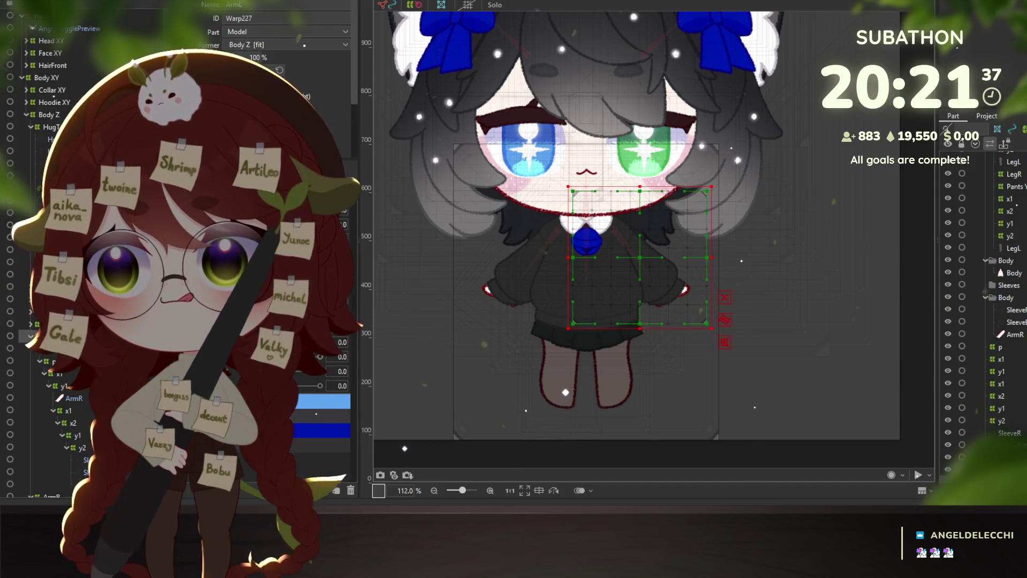
- Select both hug sleeve meshes and move them up and to the right
click(53, 139)
shift+click(54, 152)
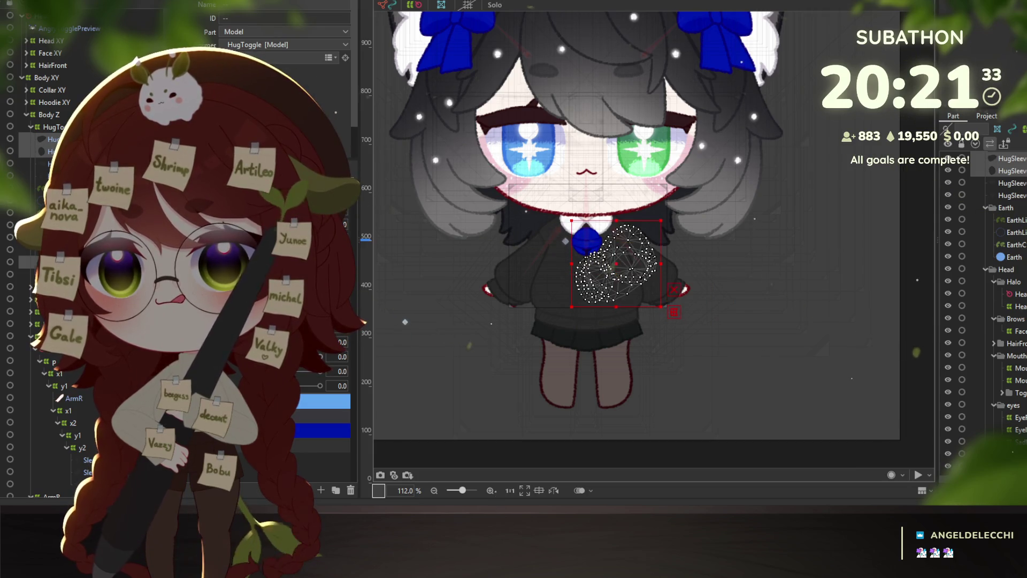
mouse_move(625, 286)
mouse_down()
mouse_move(629, 265)
mouse_move(743, 298)
mouse_move(625, 262)
mouse_move(690, 267)
mouse_up()
scroll(693, 262, up, 3)
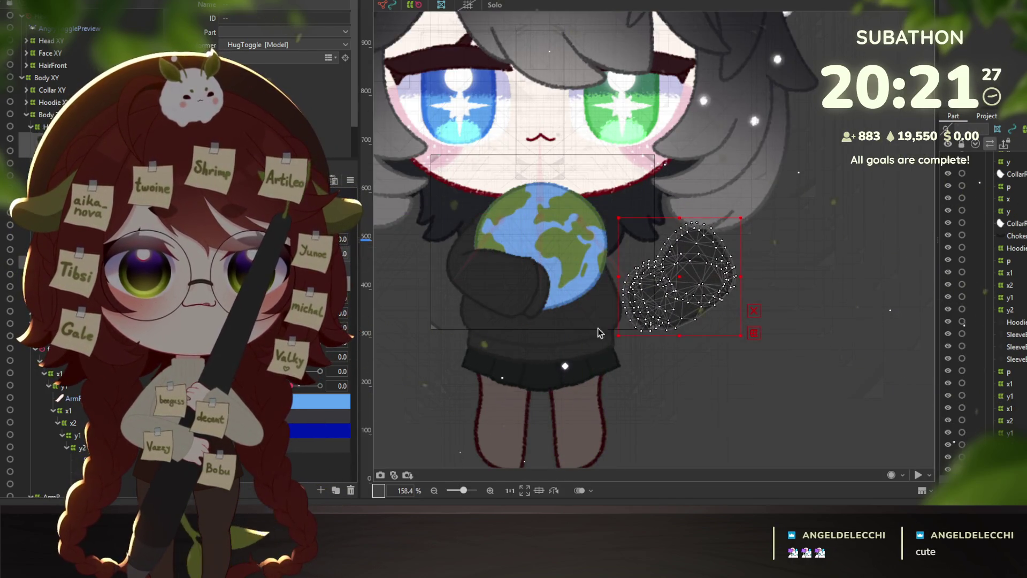
- Create warp deformer 'HugArmL' around the left sleeve meshes, then reselect all left hug sleeves
click(550, 348)
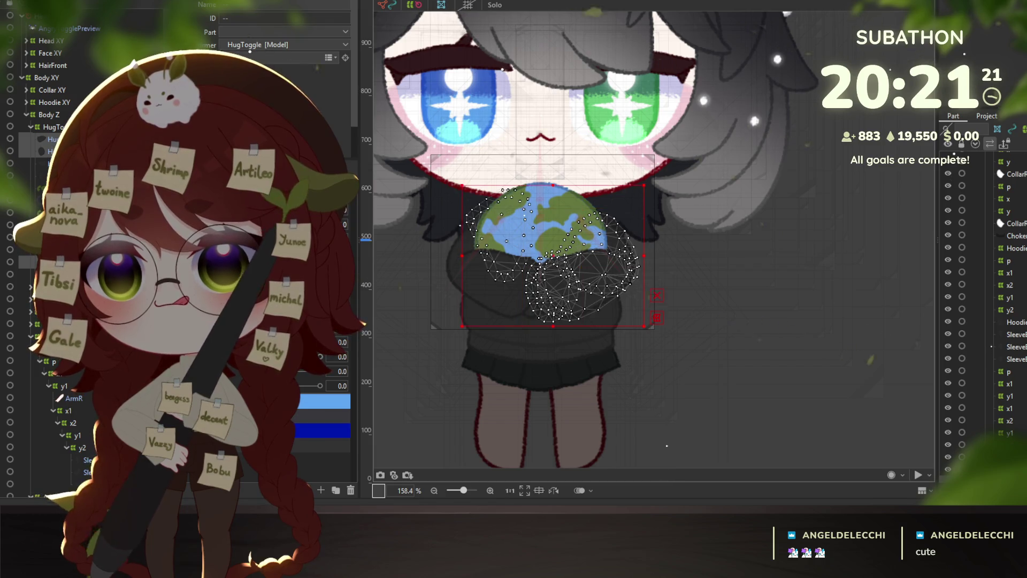
click(1013, 334)
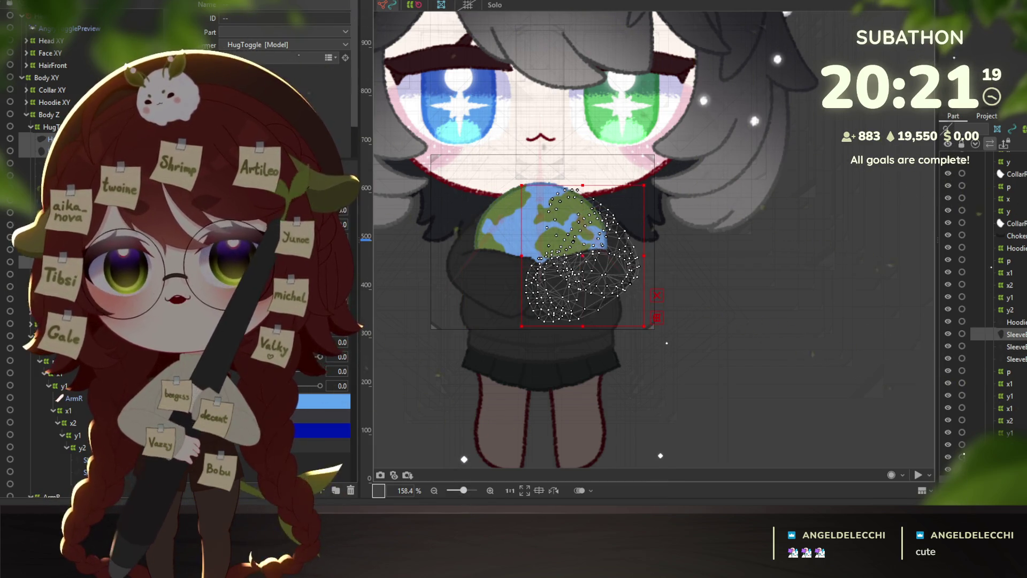
click(997, 128)
text(HugArmL)
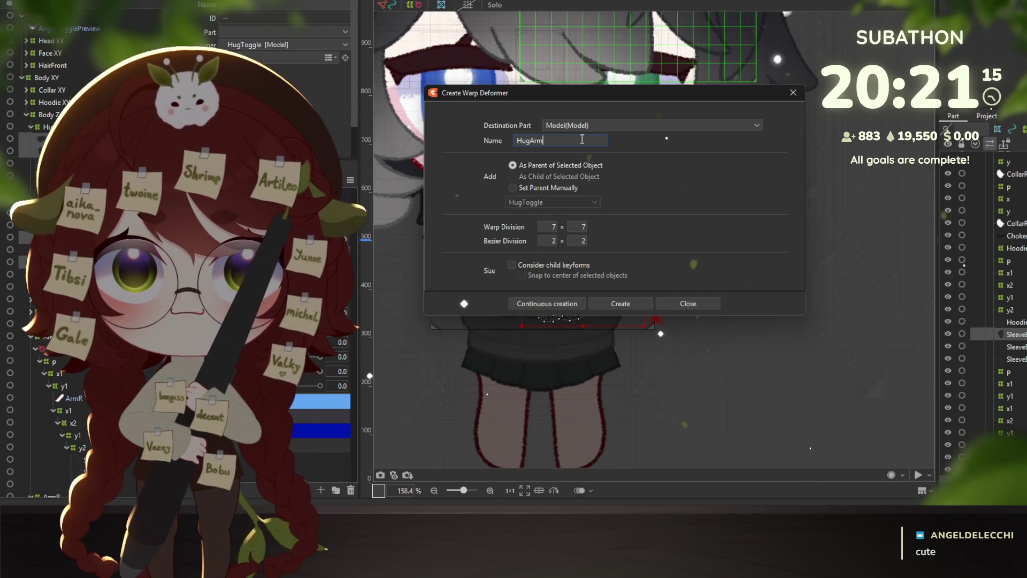
click(610, 304)
click(487, 244)
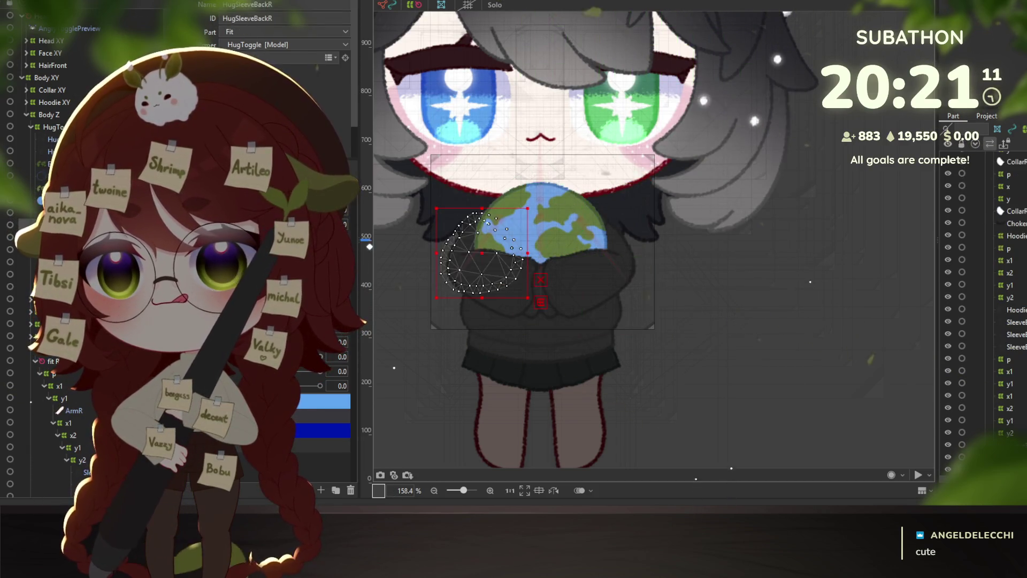
shift+click(54, 152)
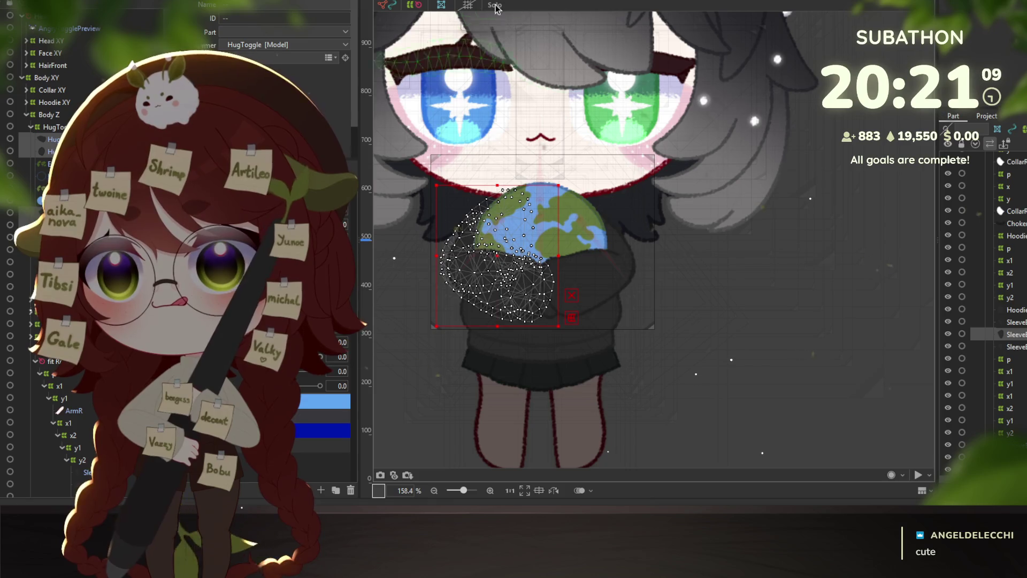